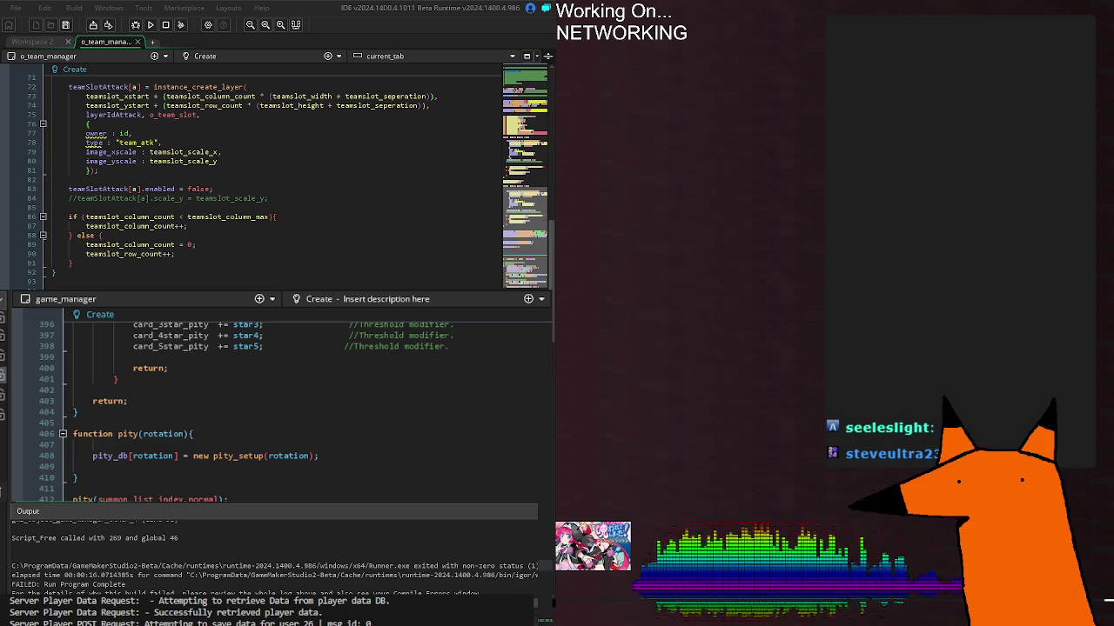
Scroll to parse_daemon_inventory and add an empty line inside its inventory_cards existence check
click(92, 434)
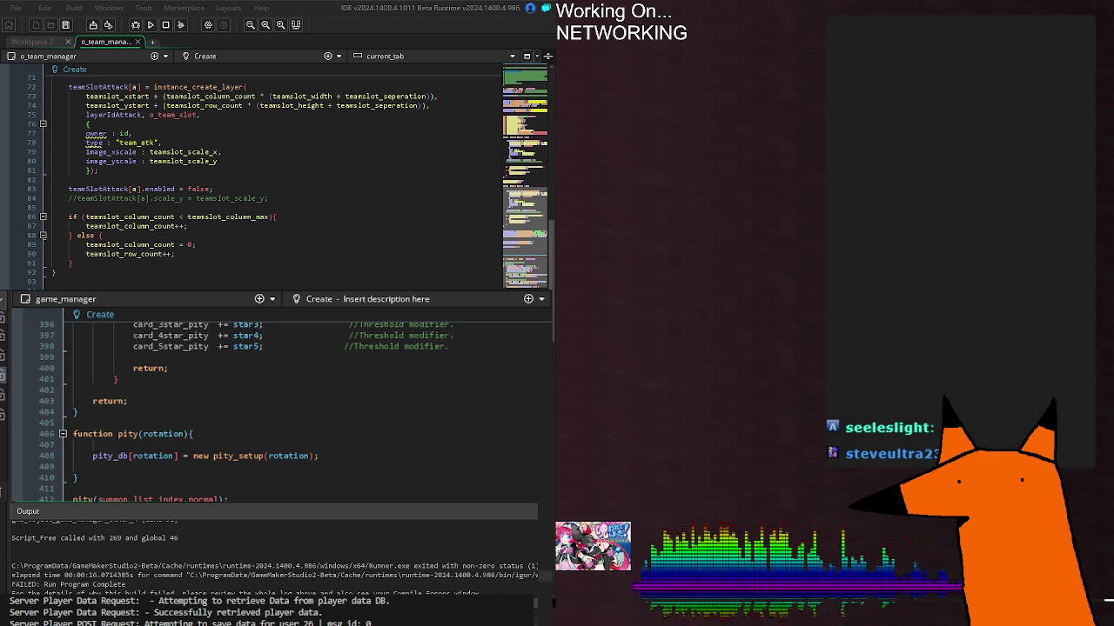
scroll(390, 489, down, 4)
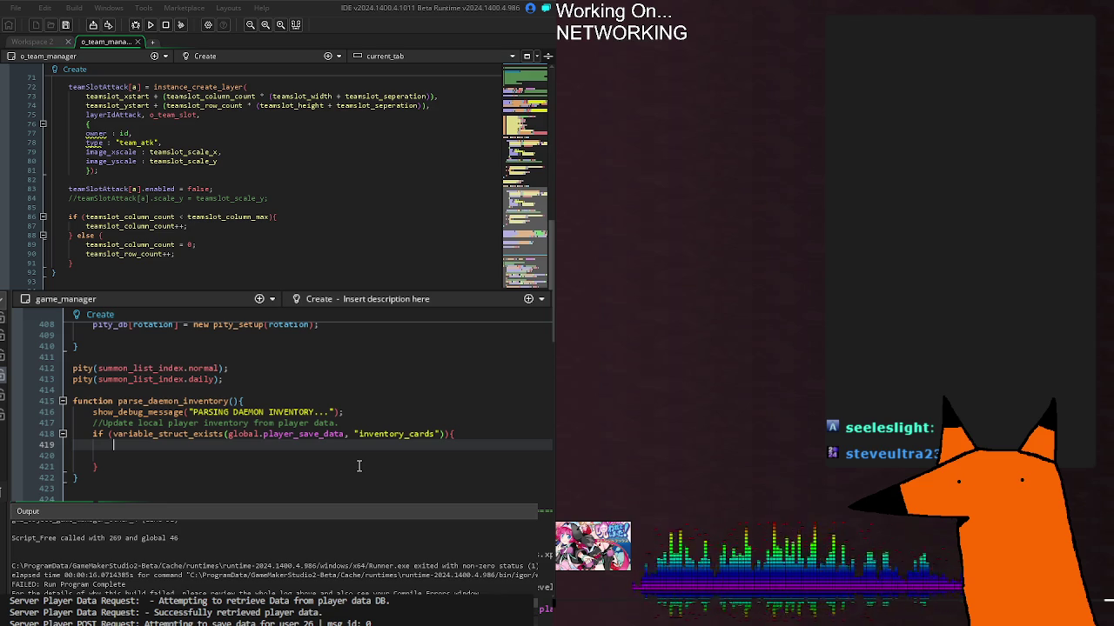
click(324, 411)
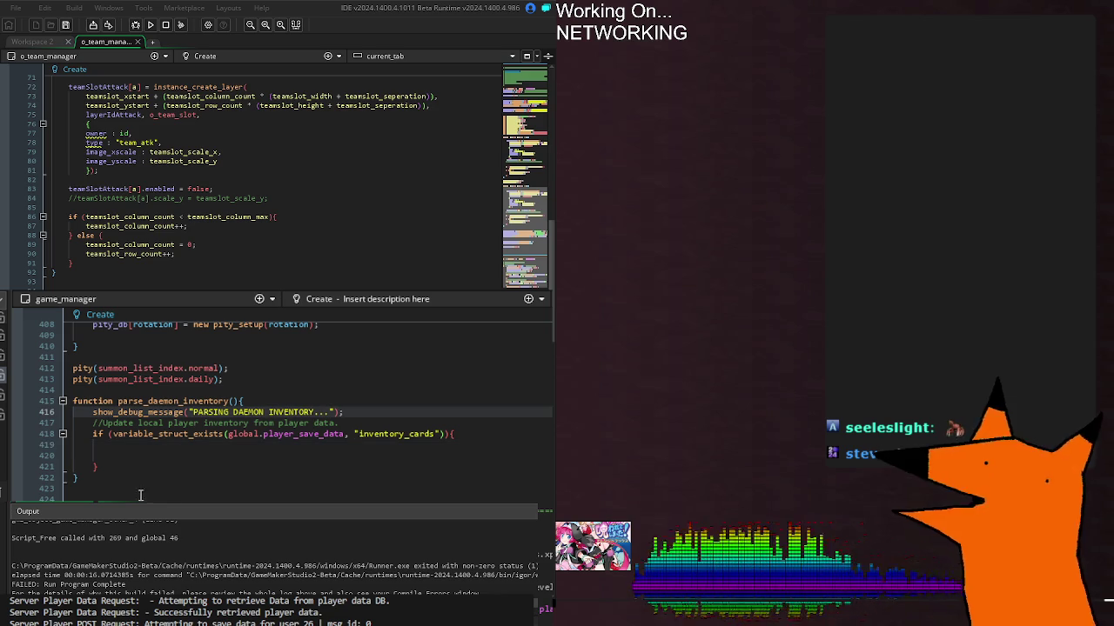
click(487, 445)
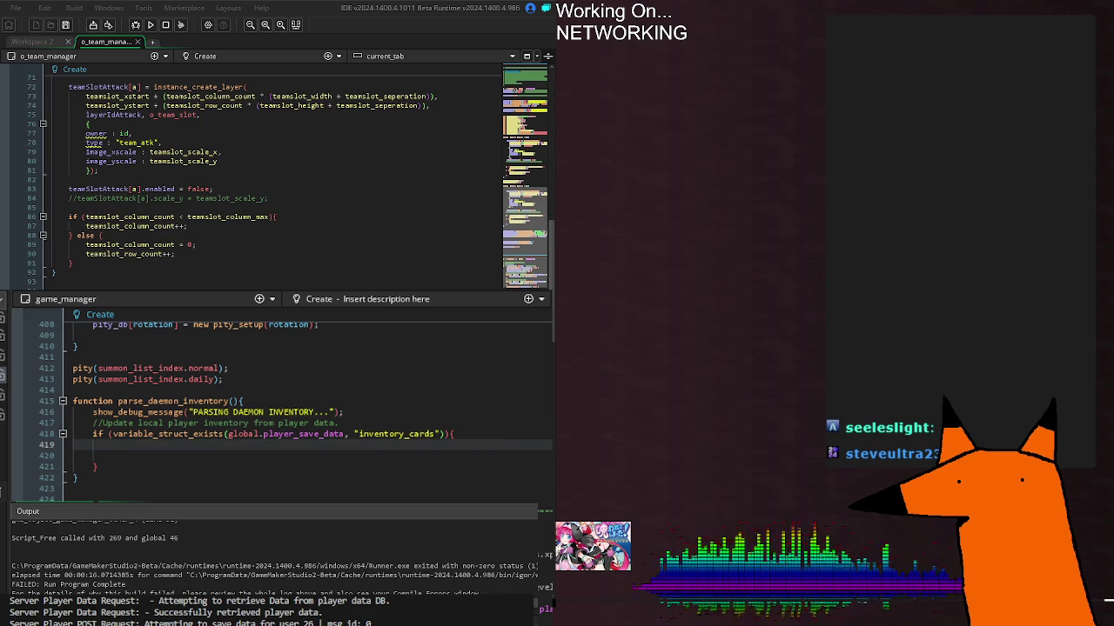
key(Return)
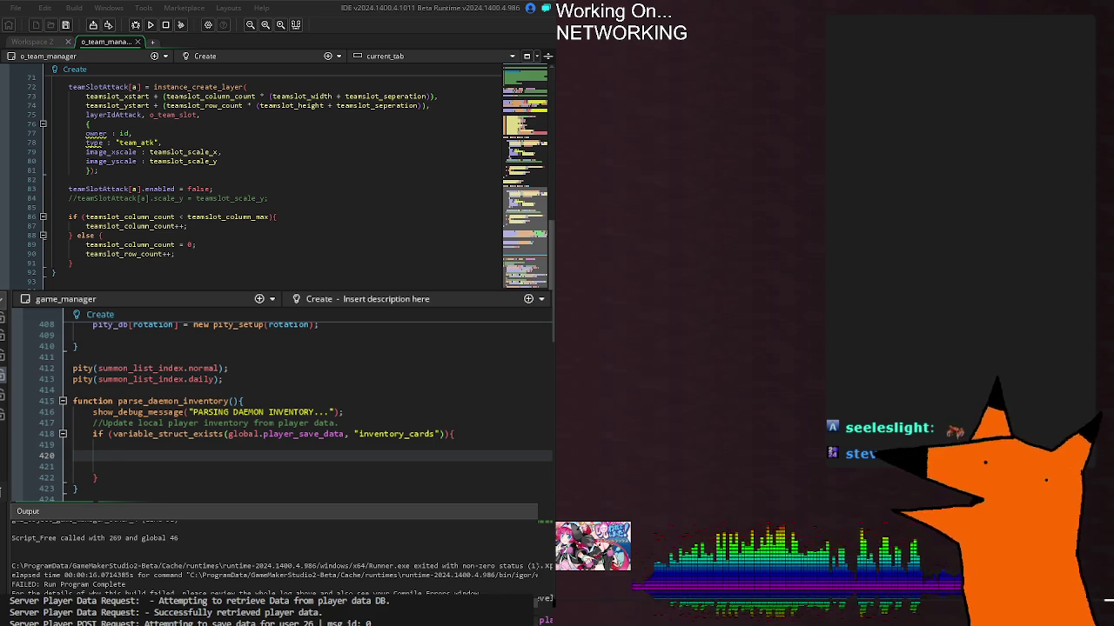
Add a nested check 'if (global.player_save_data.inventory_cards != {}){' on line 420
text(fi)
key(Escape)
key(BackSpace)
key(BackSpace)
text(if (global)
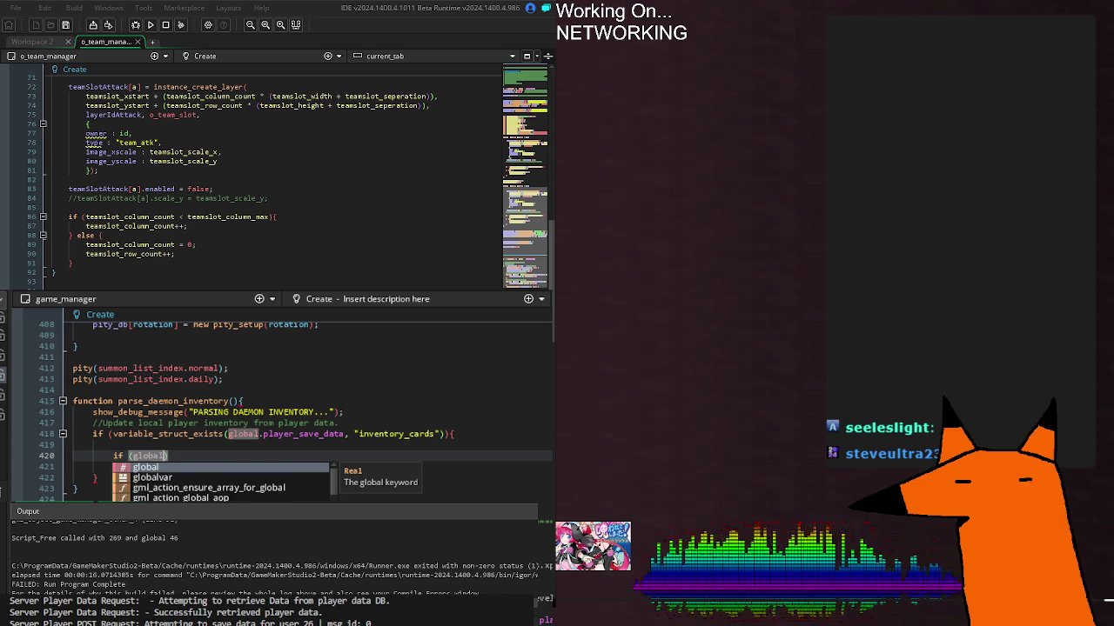
text(.player_data_req)
key(BackSpace)
key(BackSpace)
key(BackSpace)
text(save_data.inventory_cards)
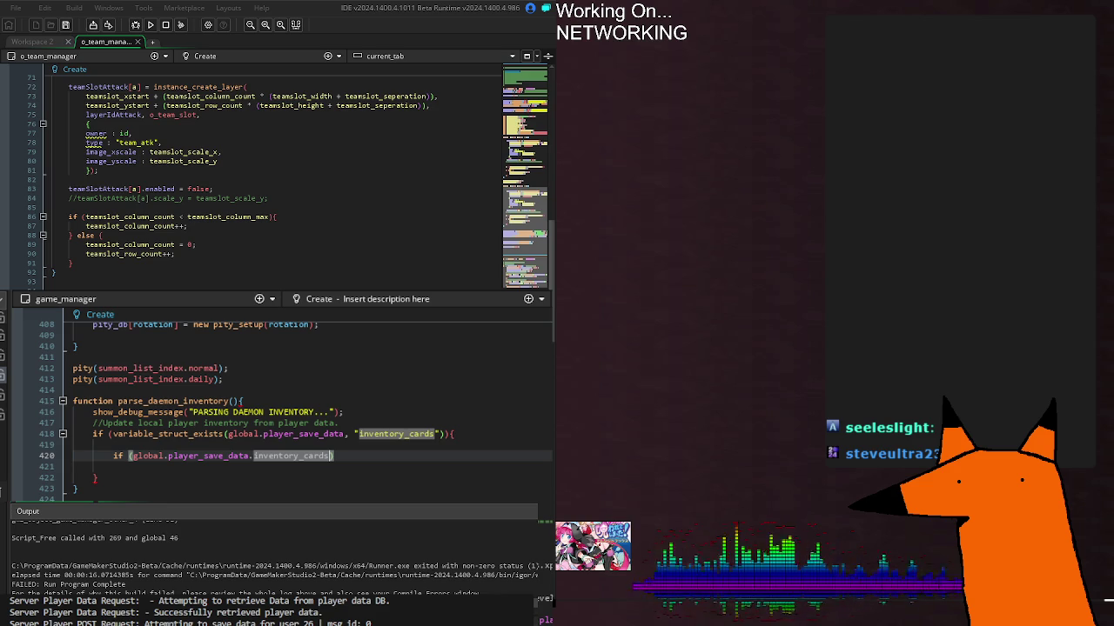
text( >)
key(BackSpace)
text(!= [])
key(BackSpace)
key(BackSpace)
text({}))
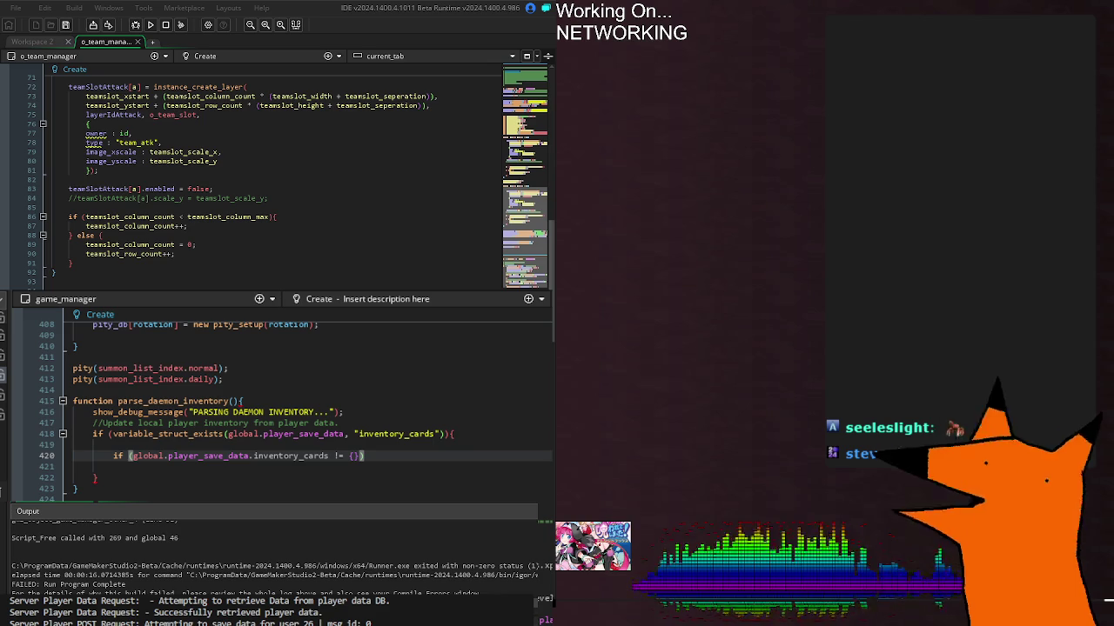
text({)
key(Return)
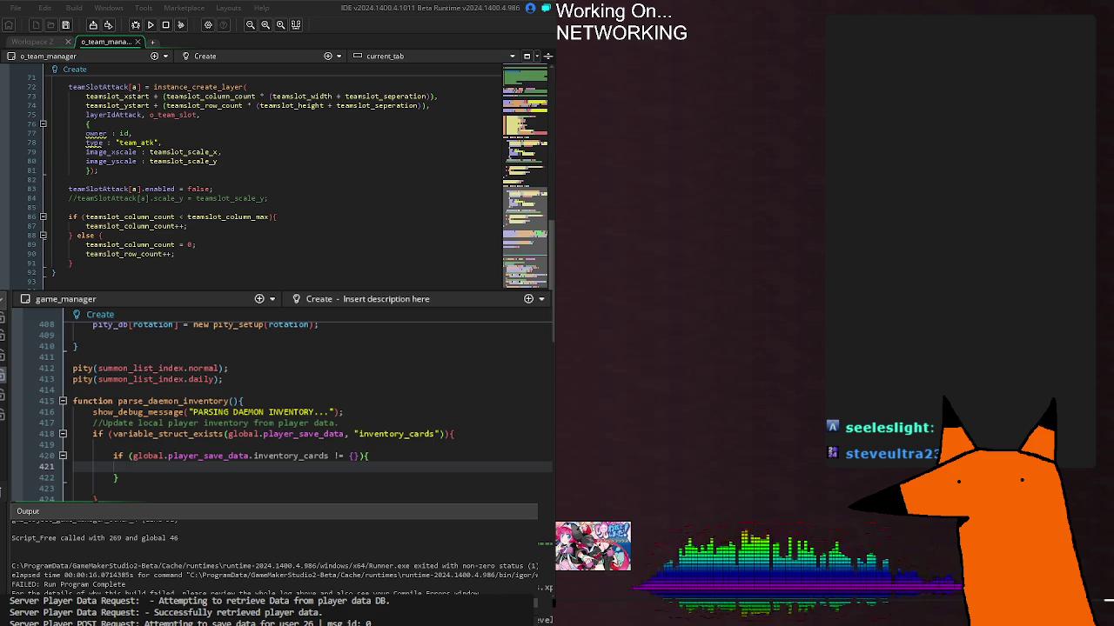
Add comments '//grab each instance of data inside' and '//add it to che local inventory.' inside the block
text(//grab each instance of data inside the)
key(BackSpace)
key(BackSpace)
key(BackSpace)
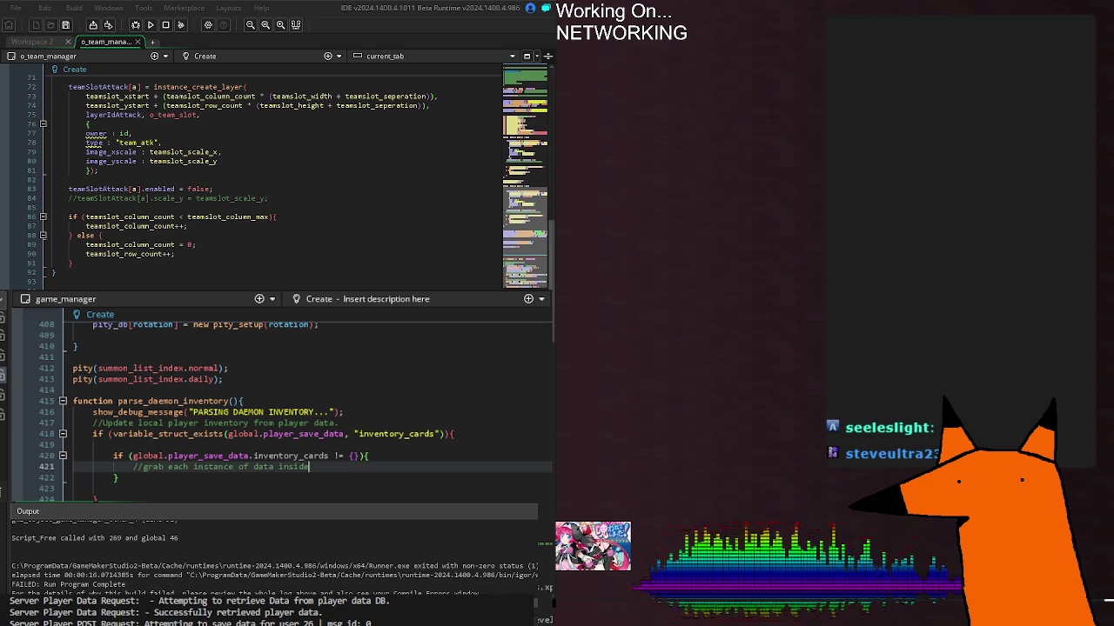
key(Return)
key(Return)
text(//add it to c)
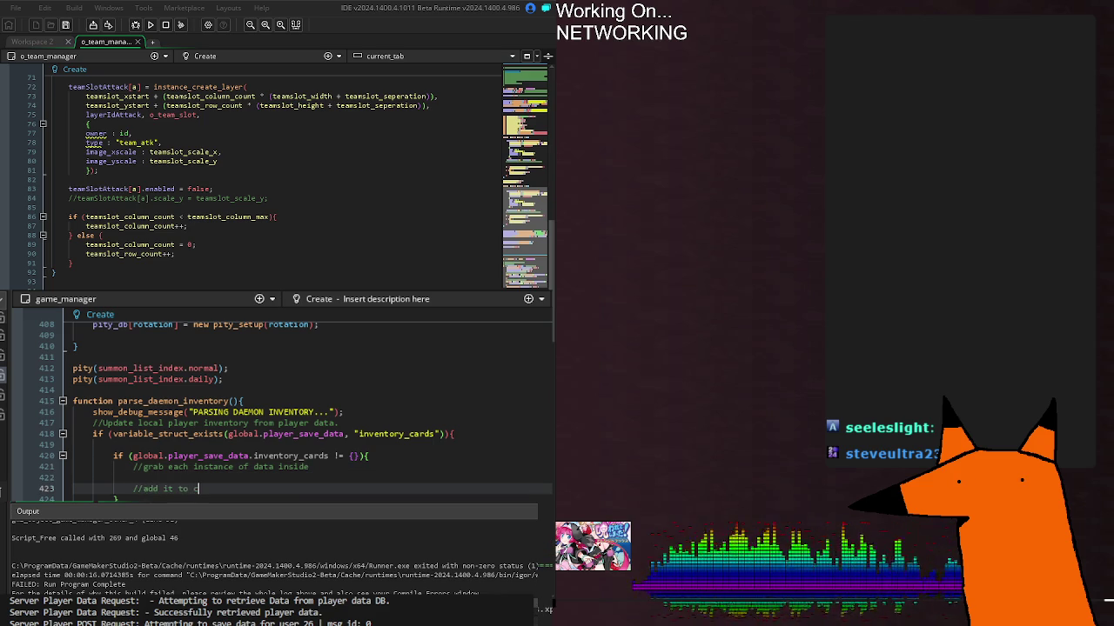
text(he local inventory.)
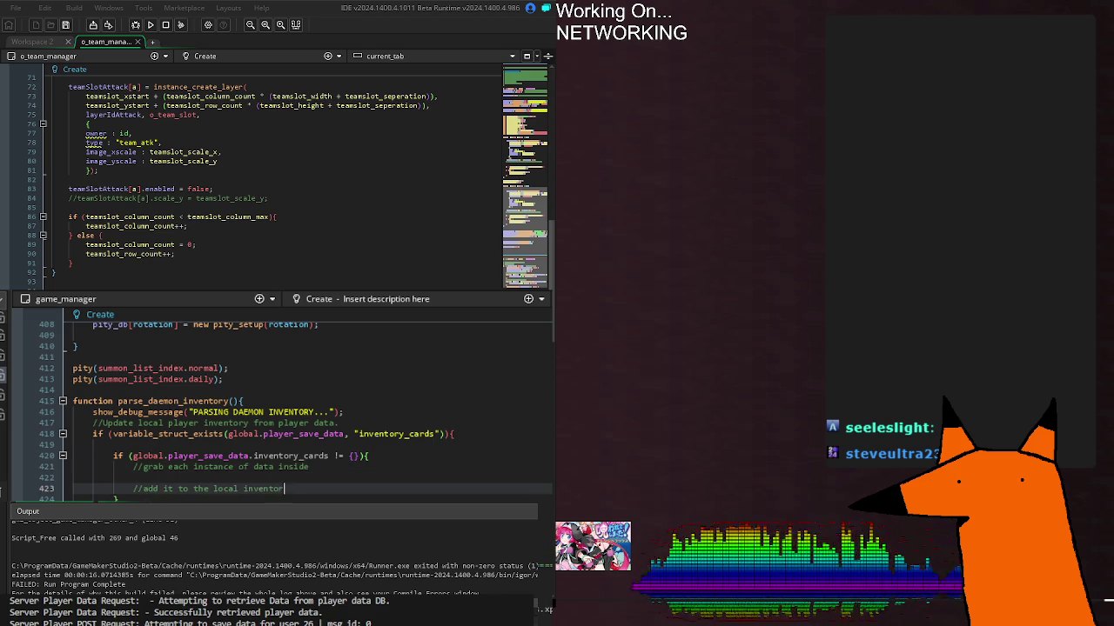
key(Return)
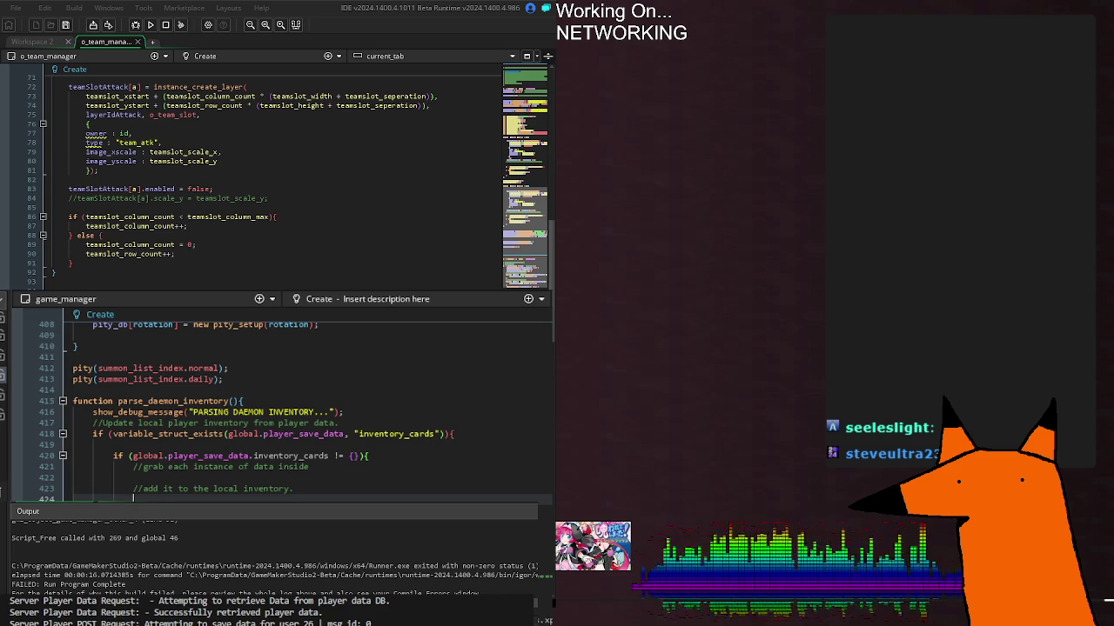
key(Up)
key(Up)
key(Up)
key(Return)
key(Down)
key(Down)
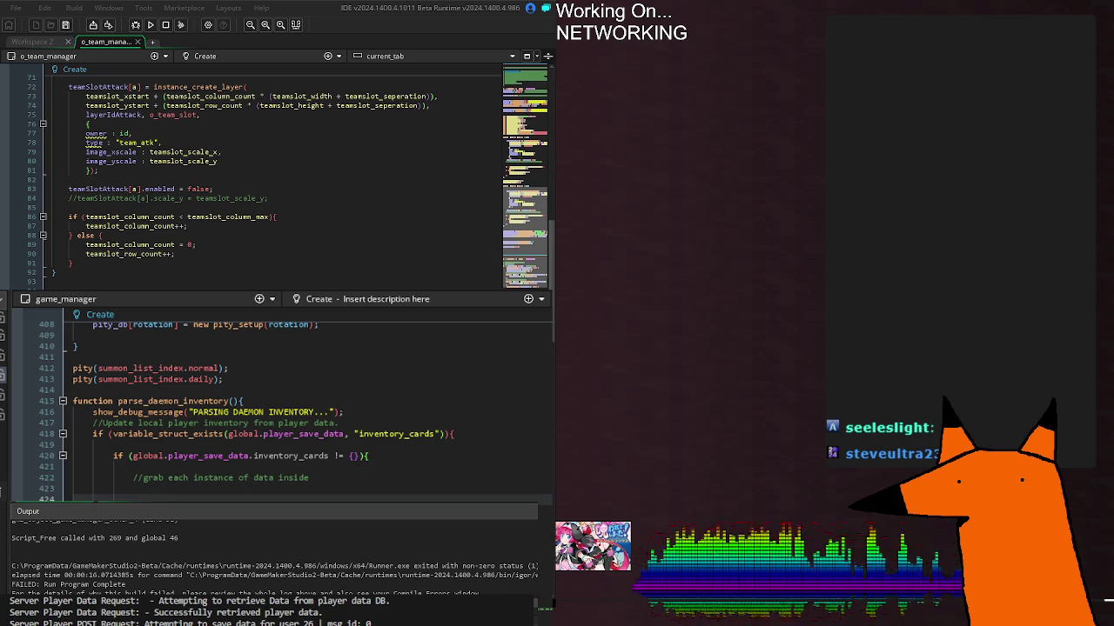
key(Up)
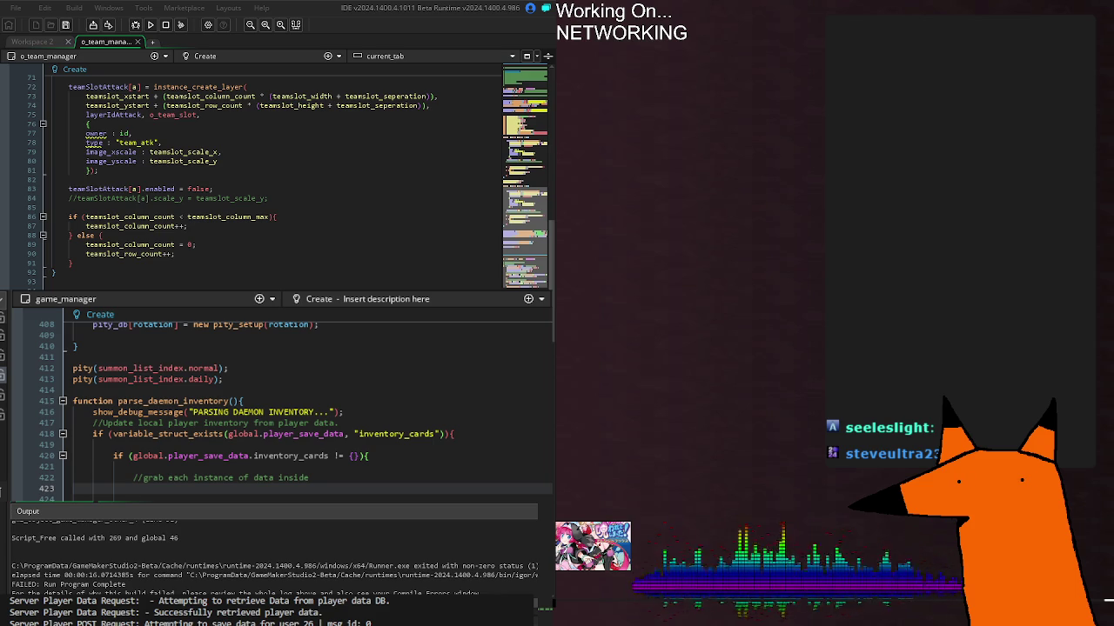
click(316, 498)
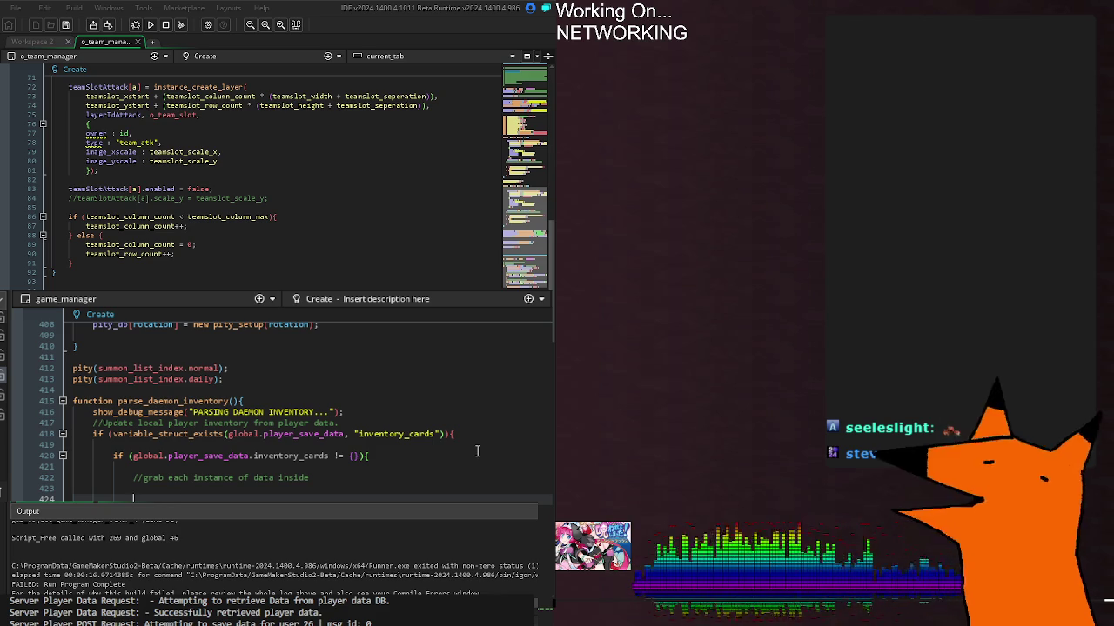
On line 424, show a message joining 'player_save_data.inventory_cards' with json_stringify of the saved inventory_cards
text(f ()
key(BackSpace)
key(BackSpace)
key(BackSpace)
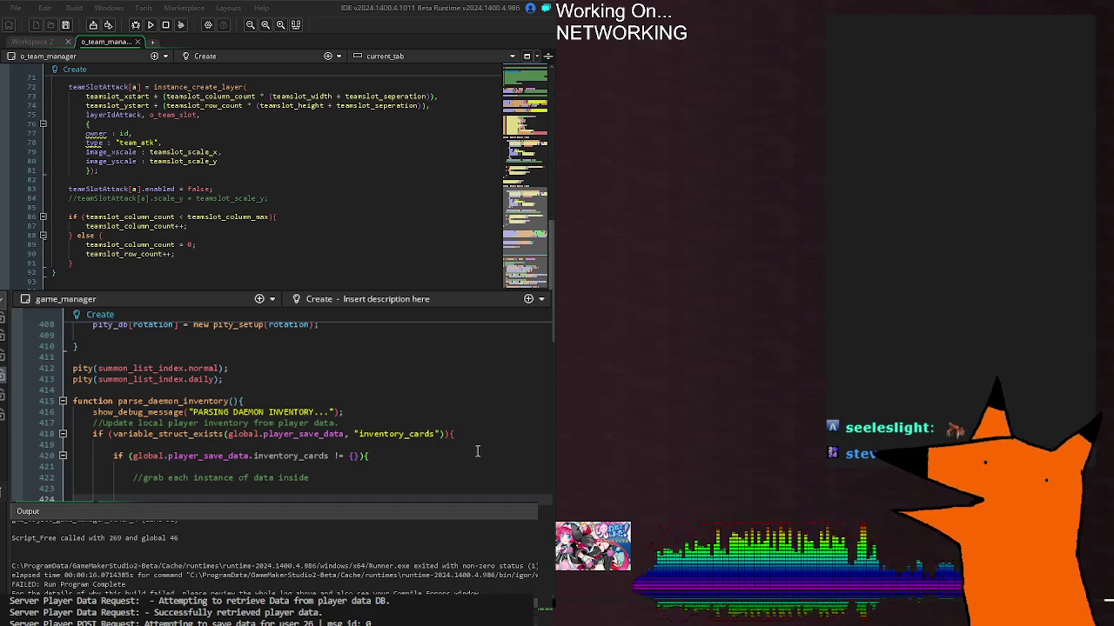
text(struct_get)
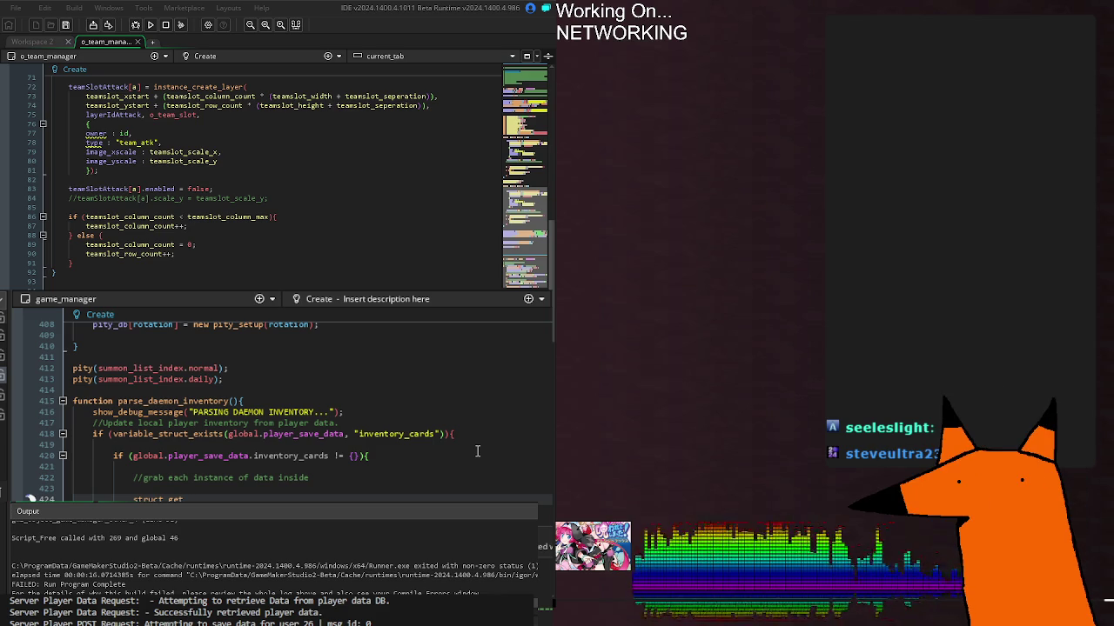
key(BackSpace)
key(BackSpace)
key(BackSpace)
text(show_message()
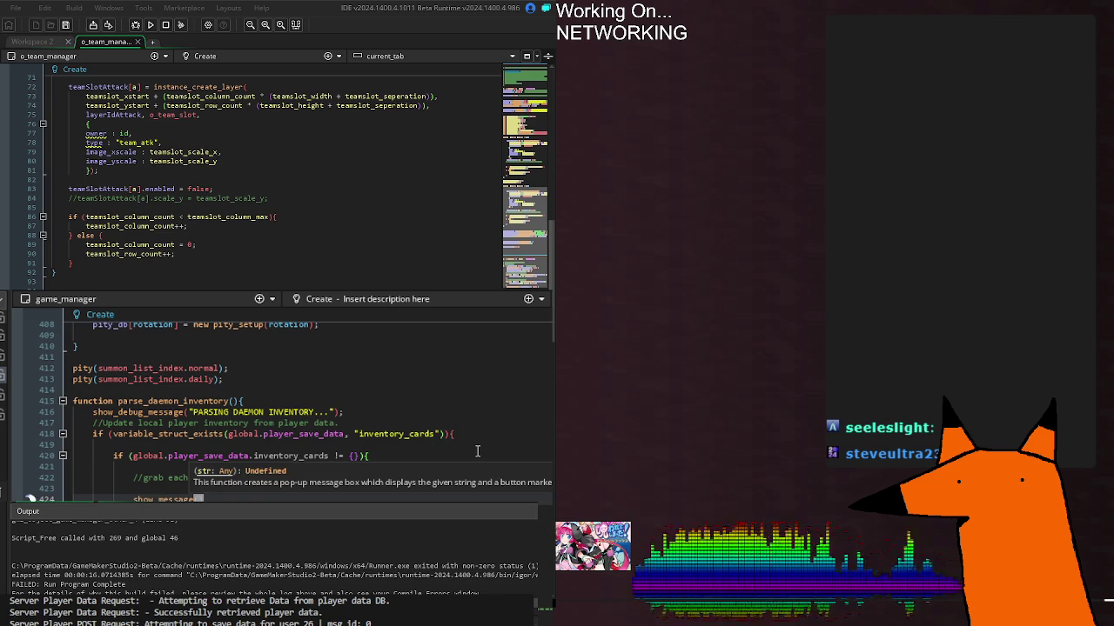
text(")
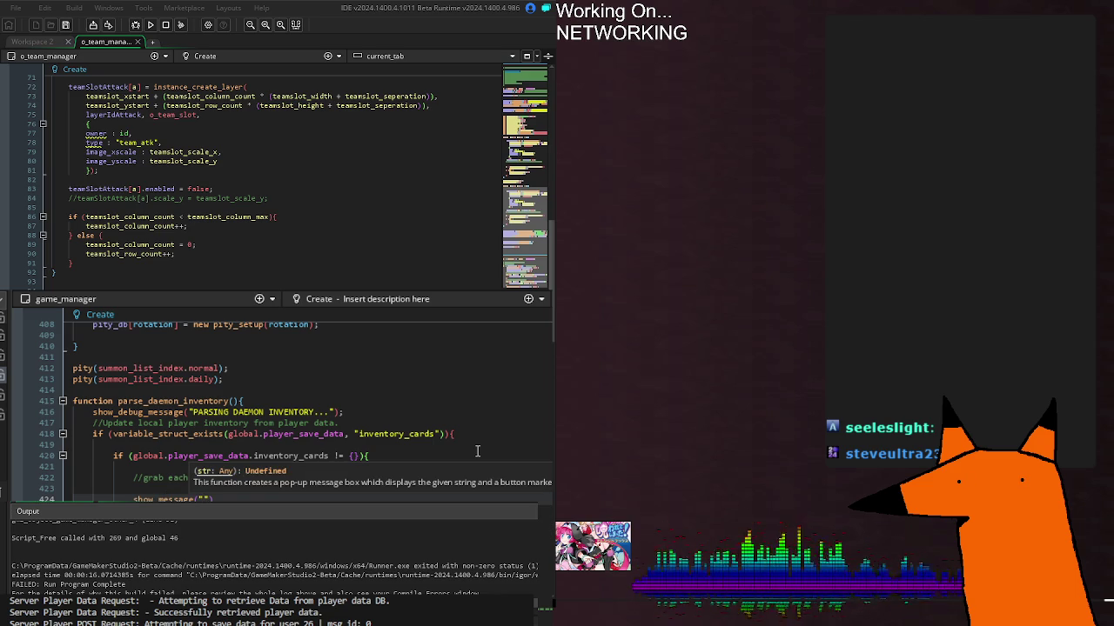
text(player_save)
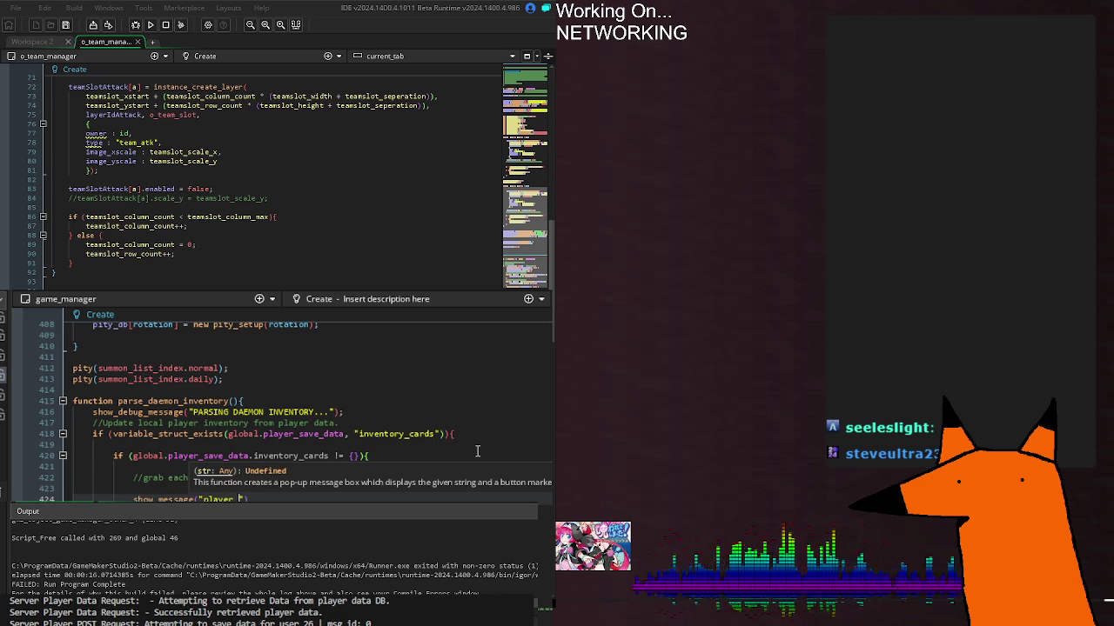
text(_data.inventor)
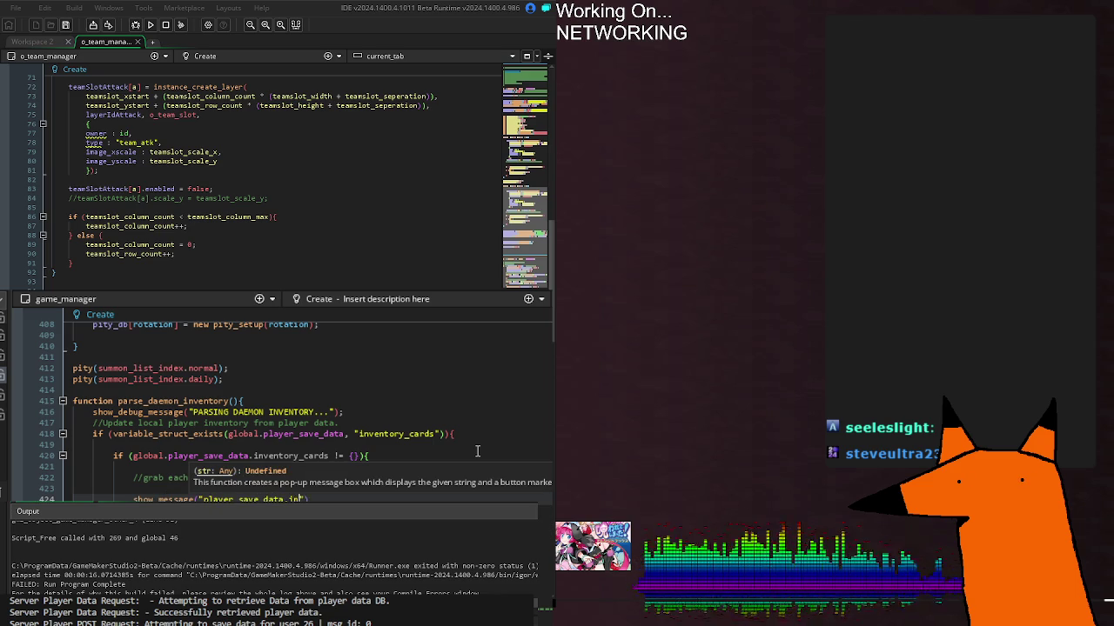
text(y_cards\n)
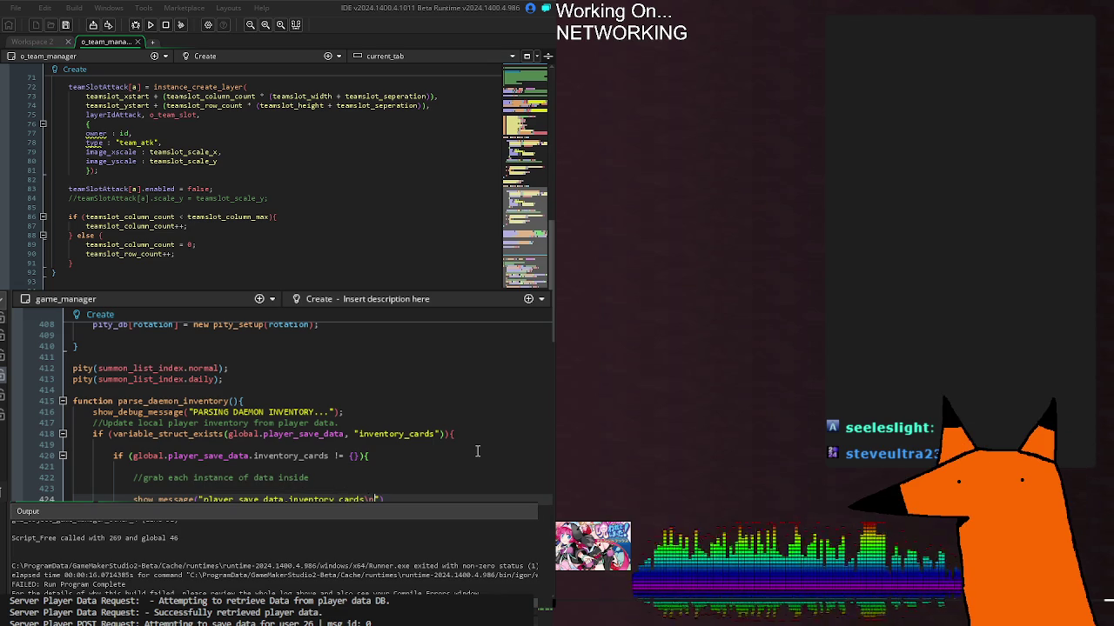
text( " + ")
key(BackSpace)
key(BackSpace)
key(BackSpace)
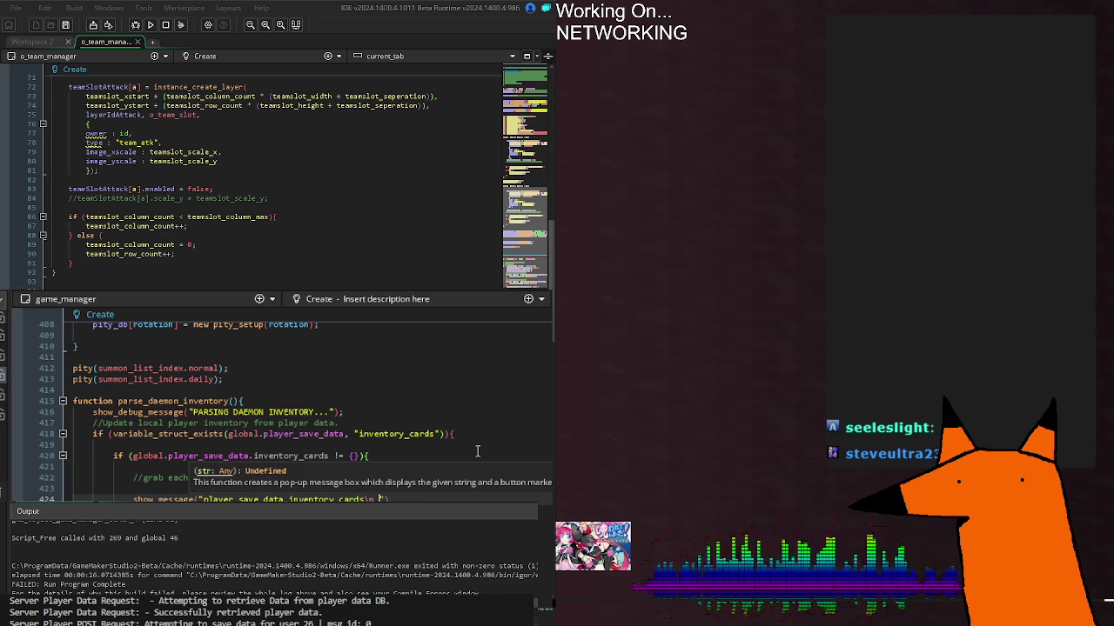
text(+ is)
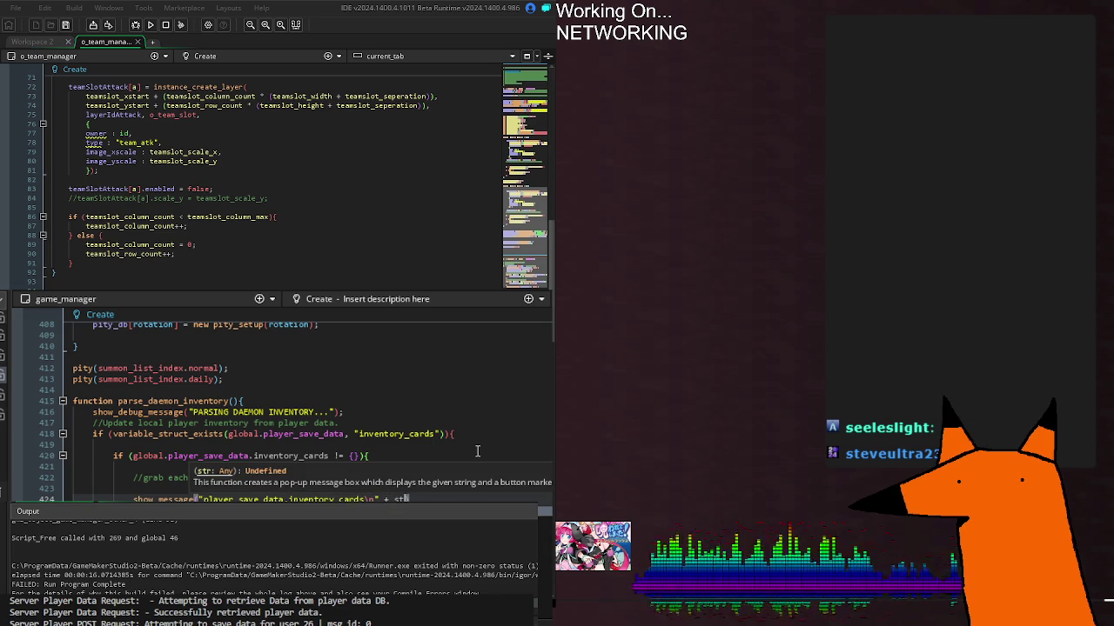
text(on_stringify()
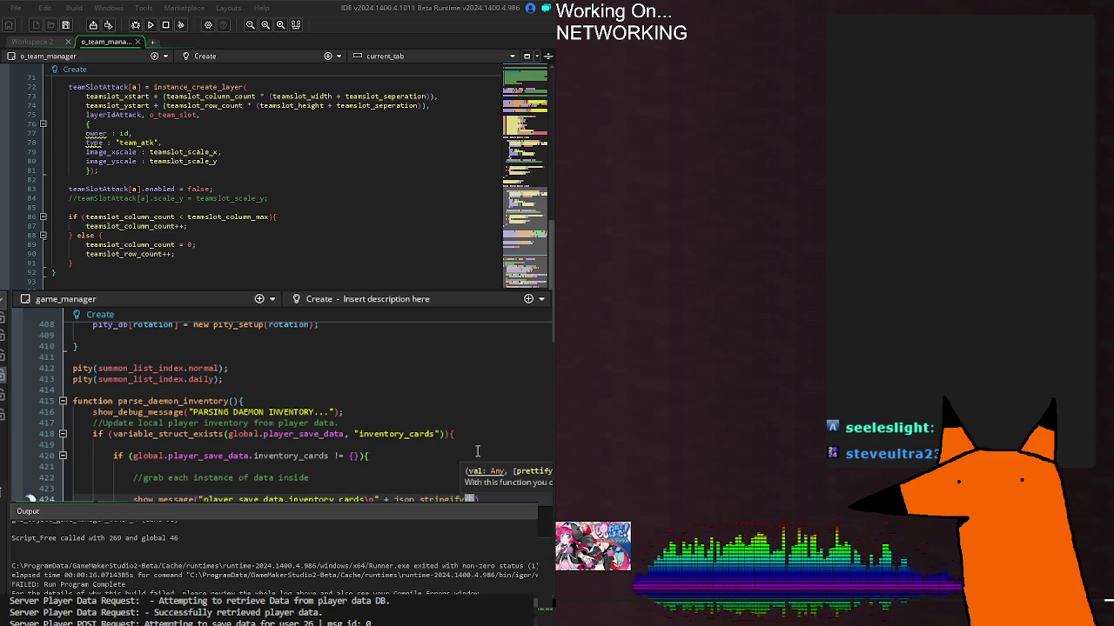
text(global.)
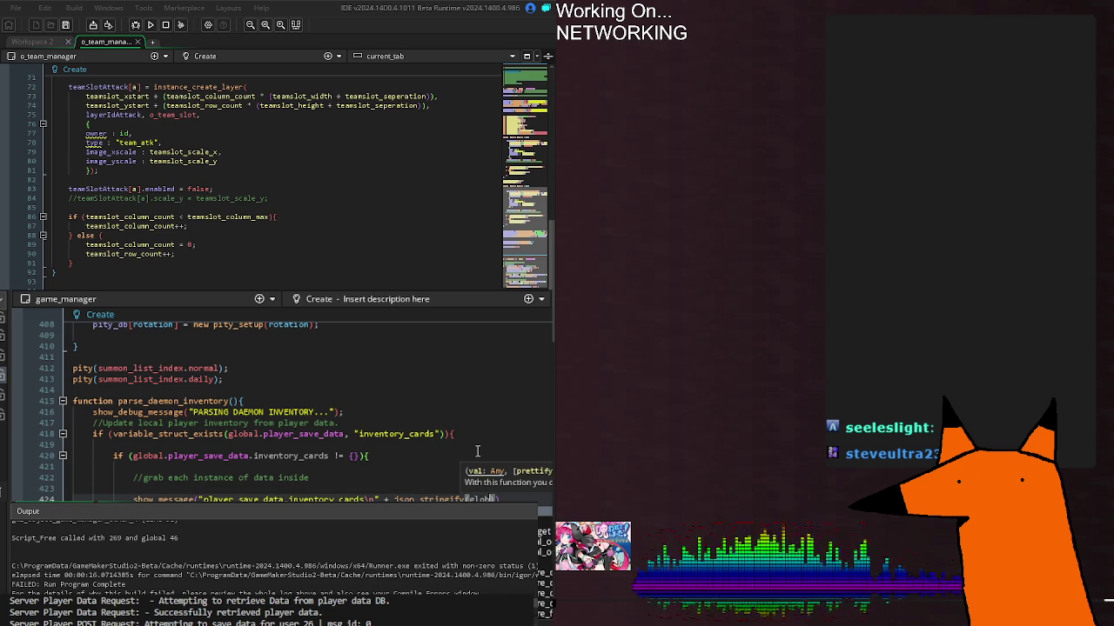
text(player_sa)
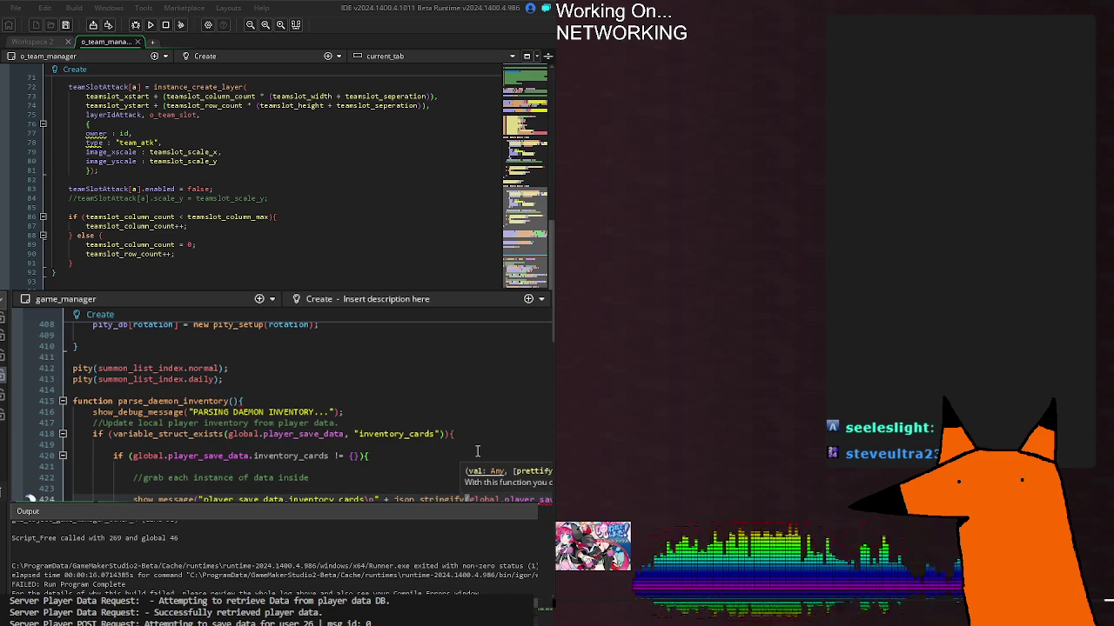
key(Return)
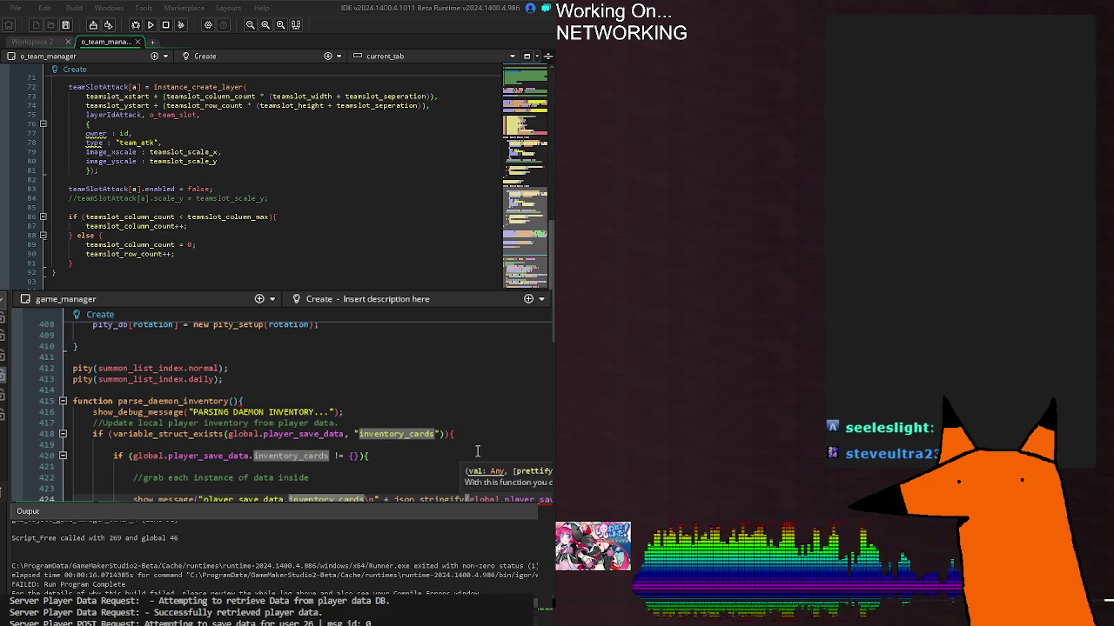
text())
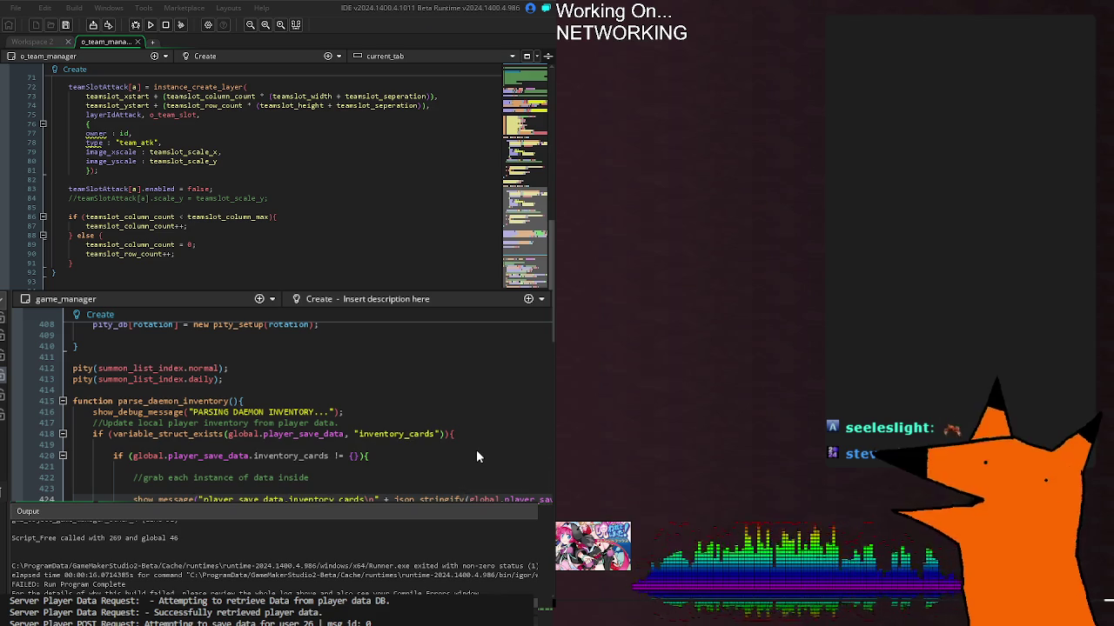
Run the game, dismiss the inventory JSON message, and return to the inventory_cards check
key(F5)
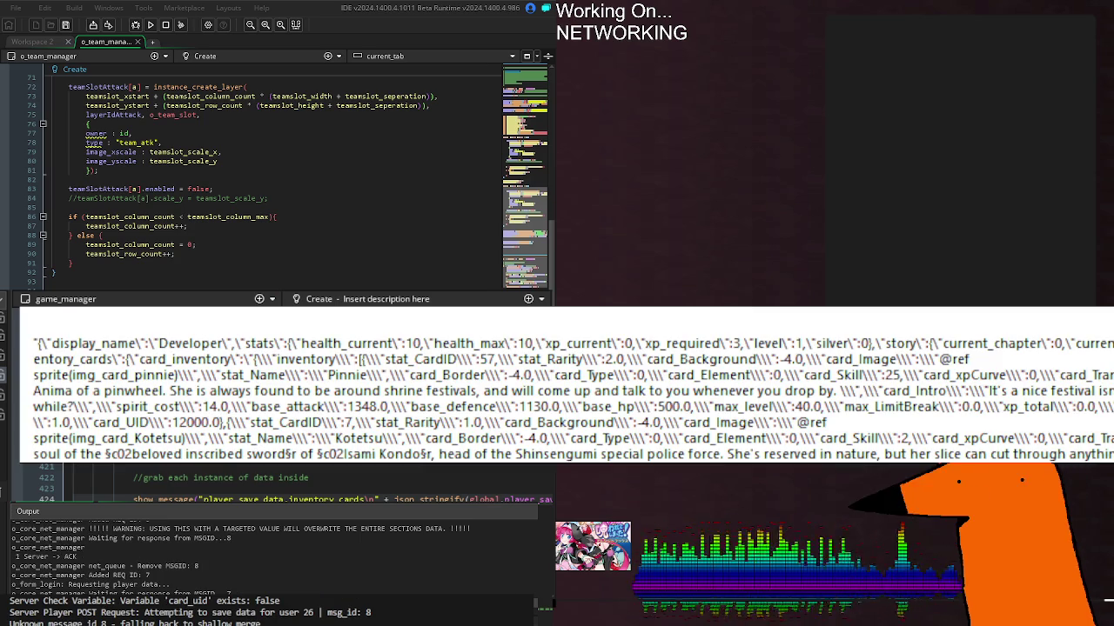
key(Return)
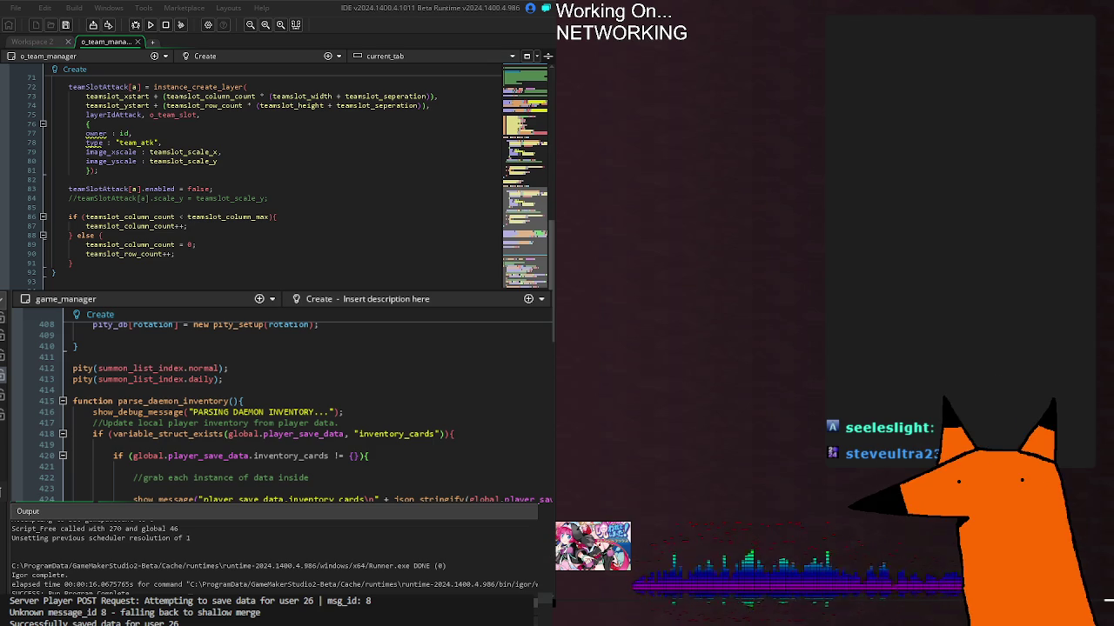
click(188, 401)
In the Room Start event, comment out the health reset, network update and navbar creation lines
click(396, 433)
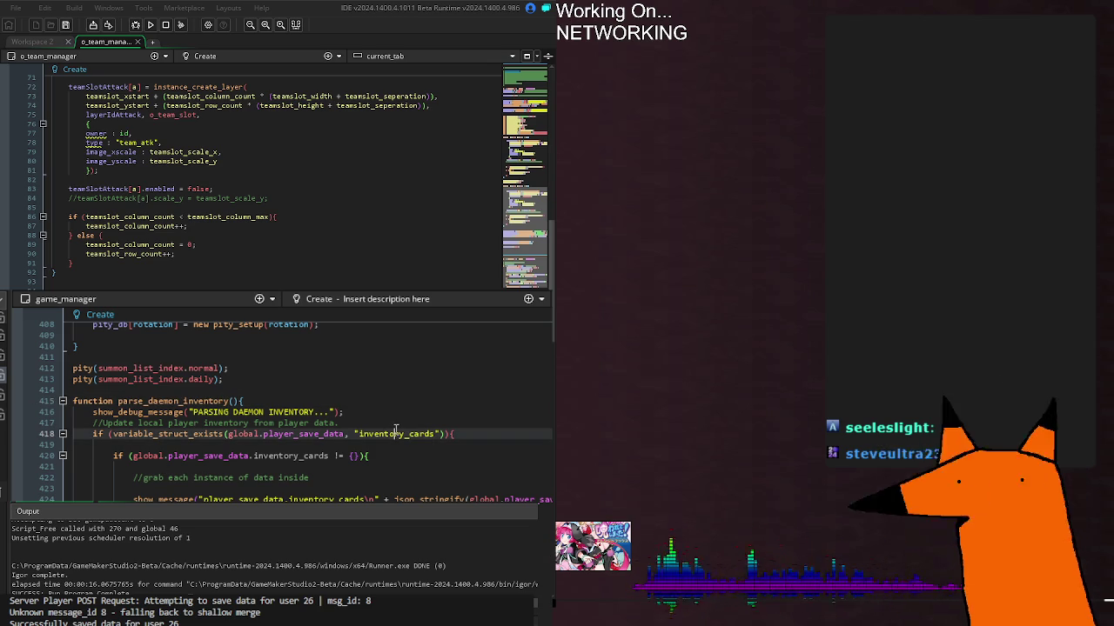
scroll(395, 432, down, 10)
scroll(396, 433, down, 15)
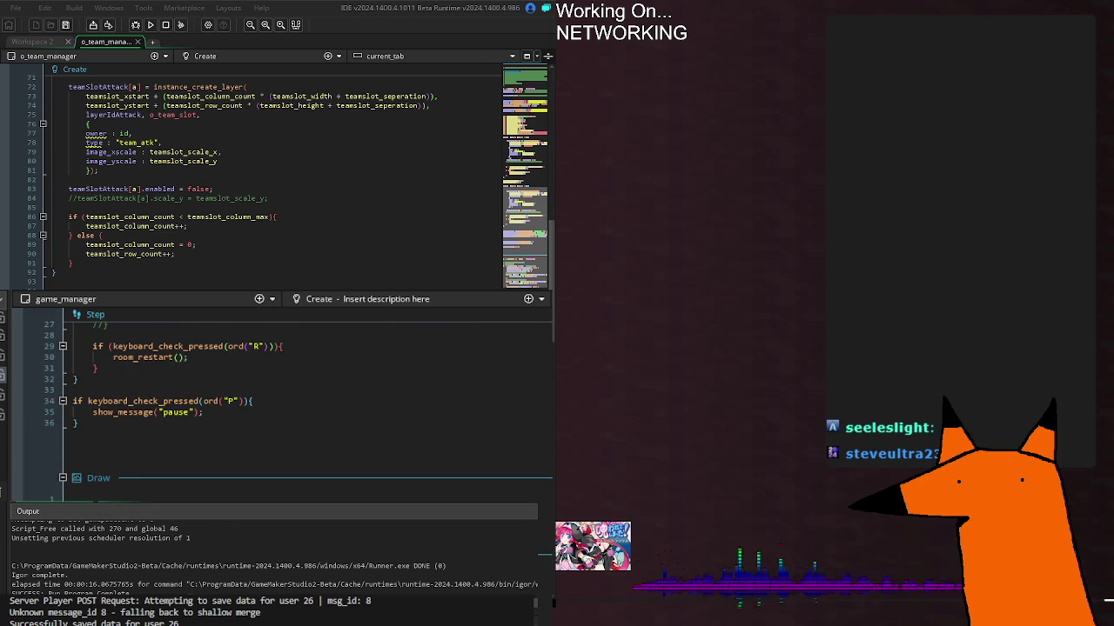
scroll(396, 432, down, 10)
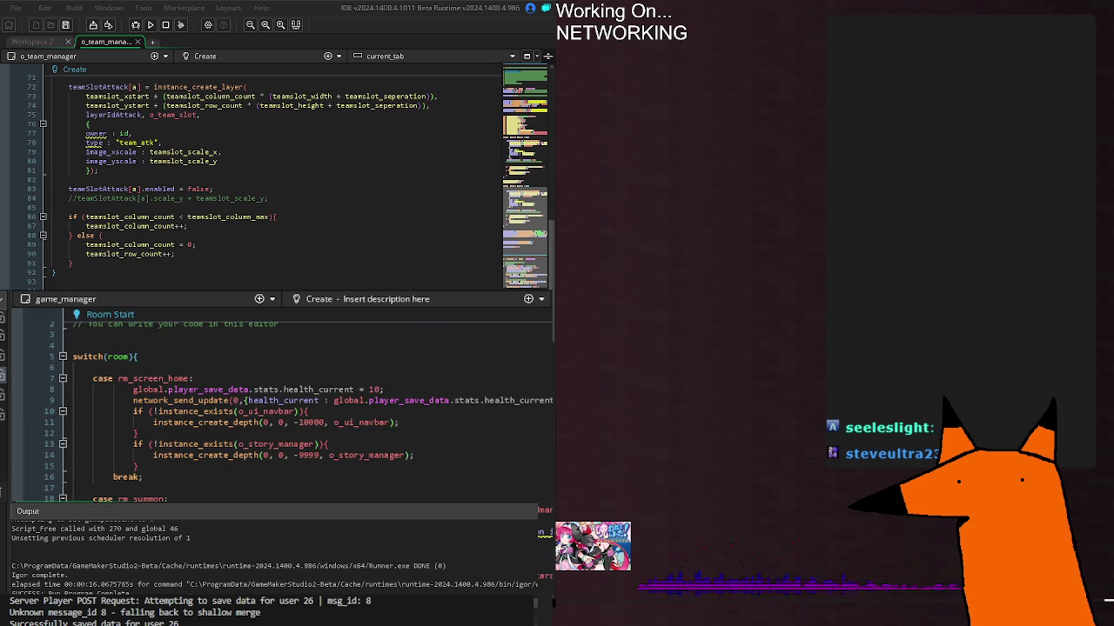
click(456, 462)
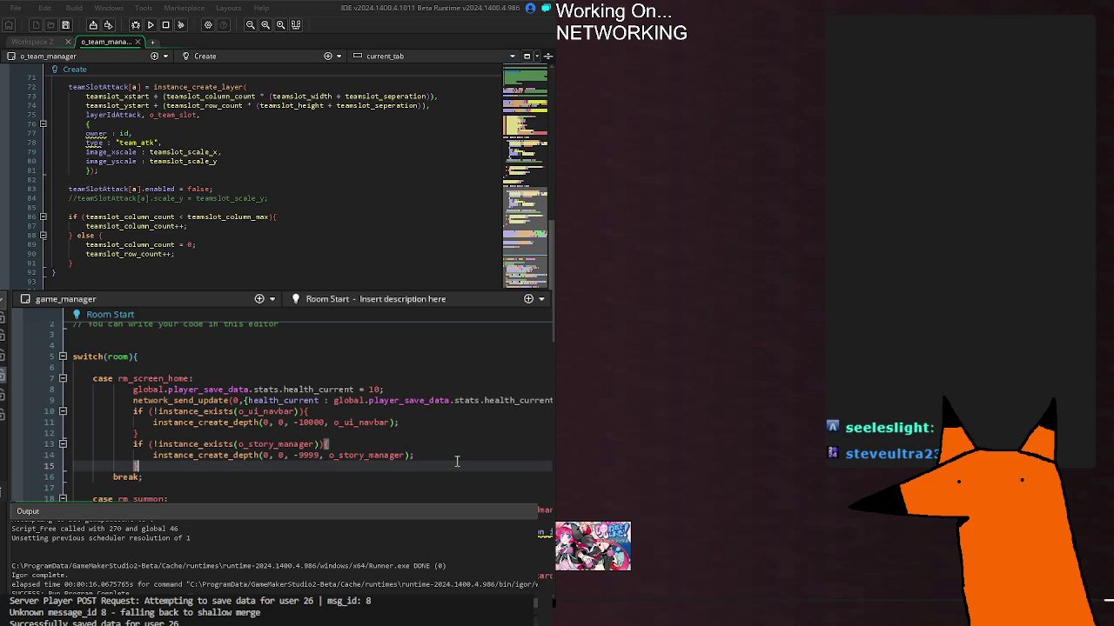
click(153, 432)
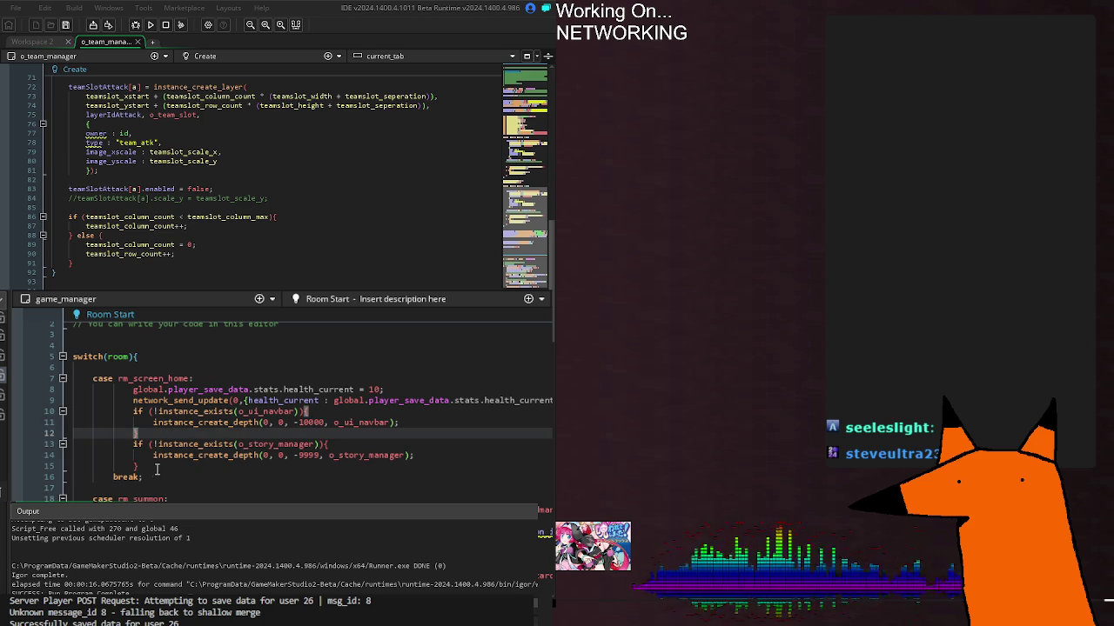
click(156, 456)
click(154, 423)
mouse_move(154, 426)
mouse_down()
mouse_move(105, 431)
mouse_move(41, 393)
mouse_up()
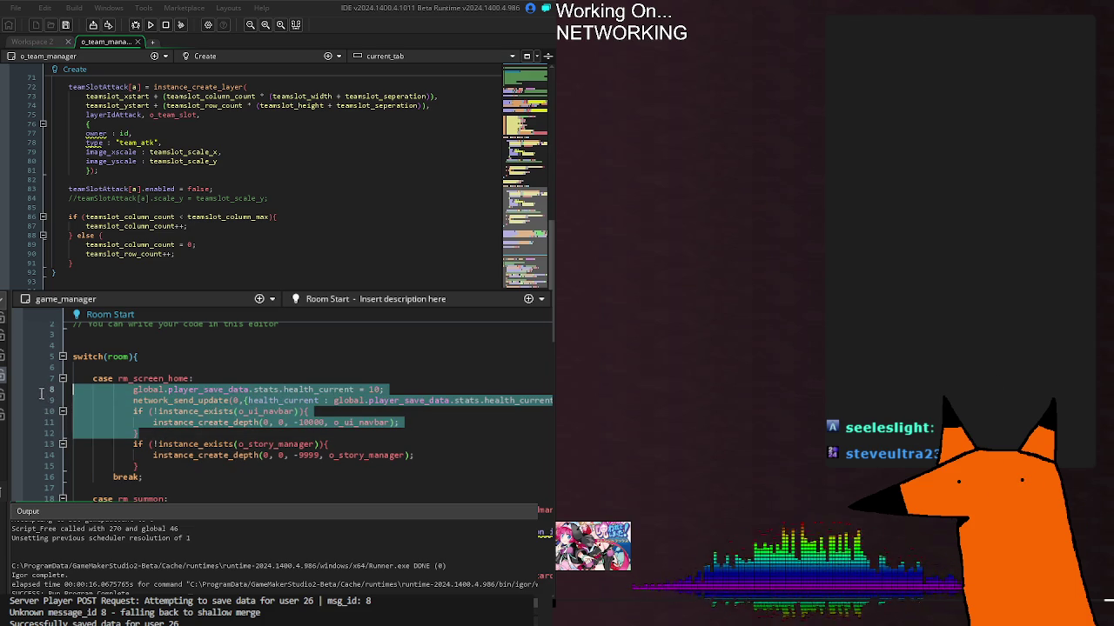
key(ctrl+k)
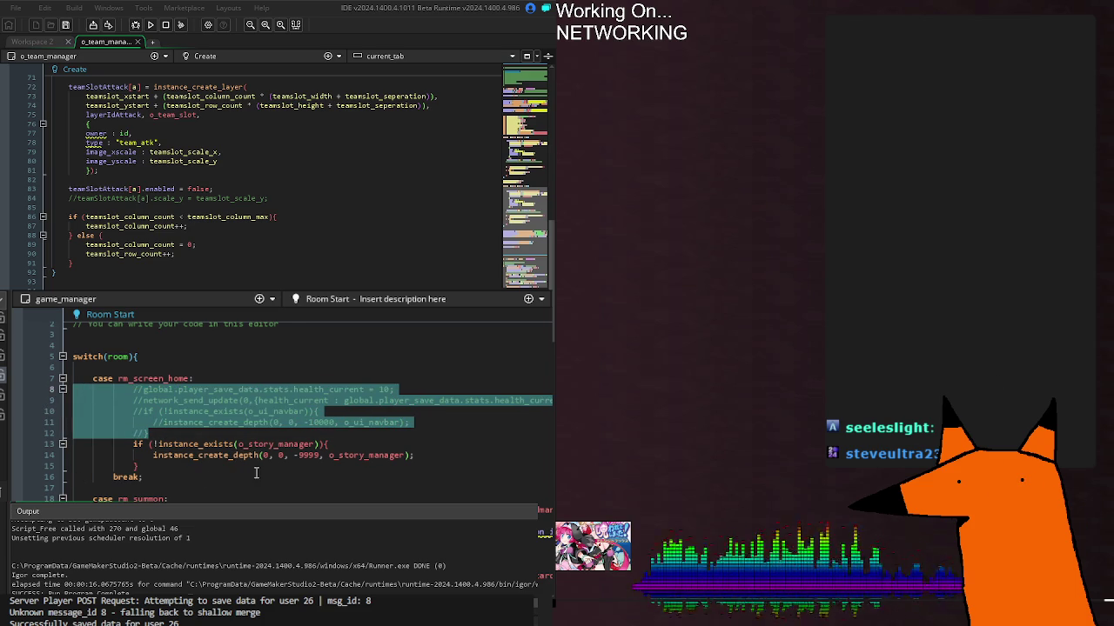
Call parse_daemon_inventory(); after the story manager block and rerun the game
click(274, 467)
key(Return)
text(parse_daemon_inventory();)
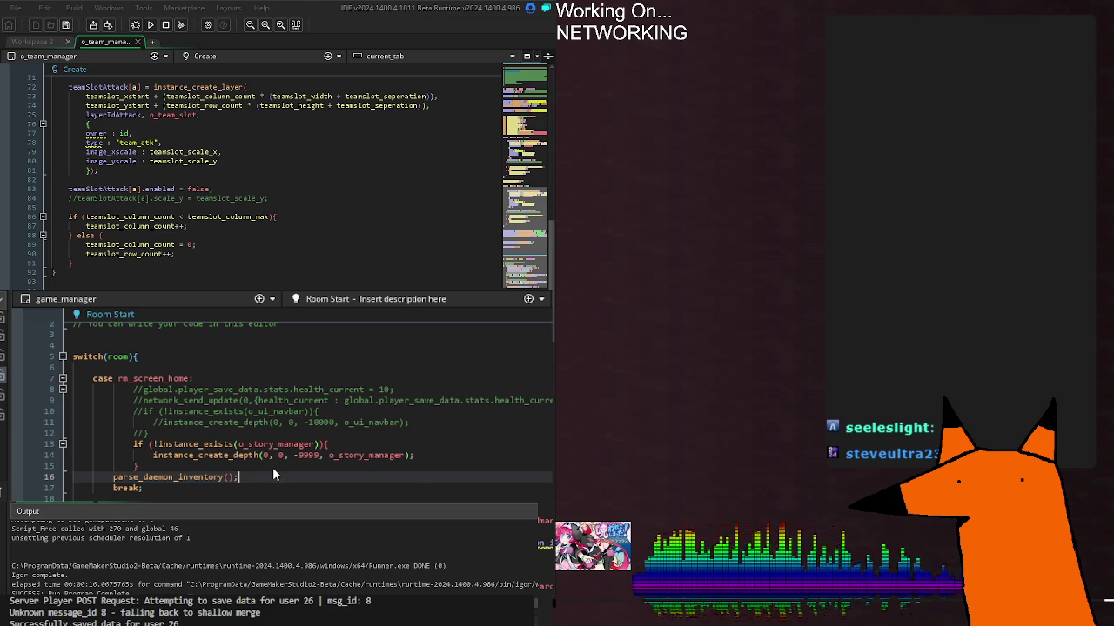
key(F5)
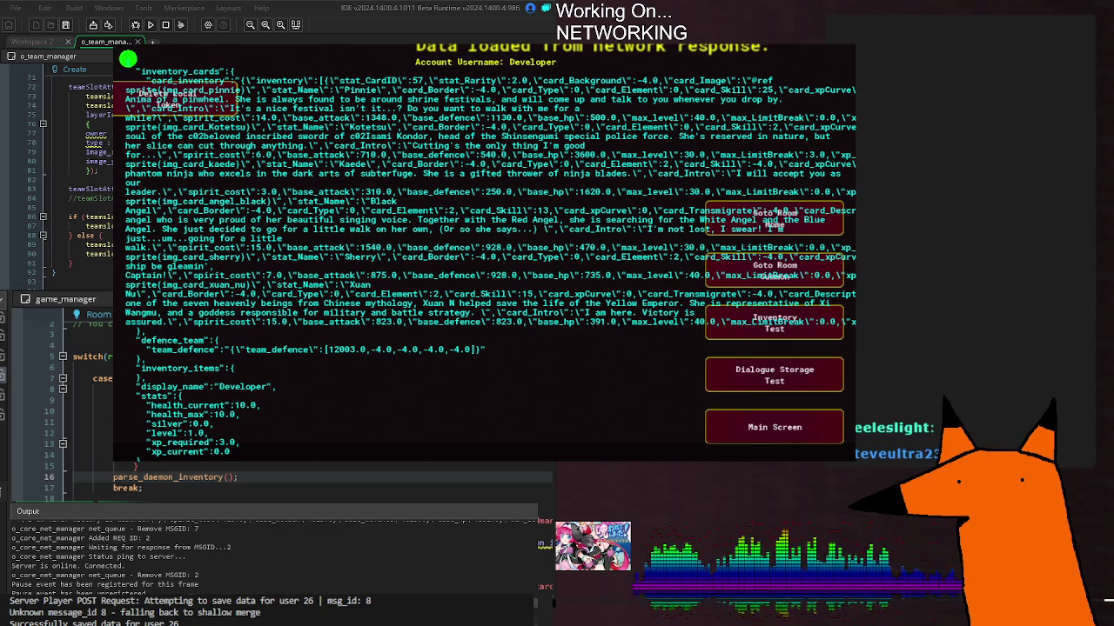
Leave the network data debug screen via Goto Room Home, then restart with a fresh build
scroll(128, 58, up, 3)
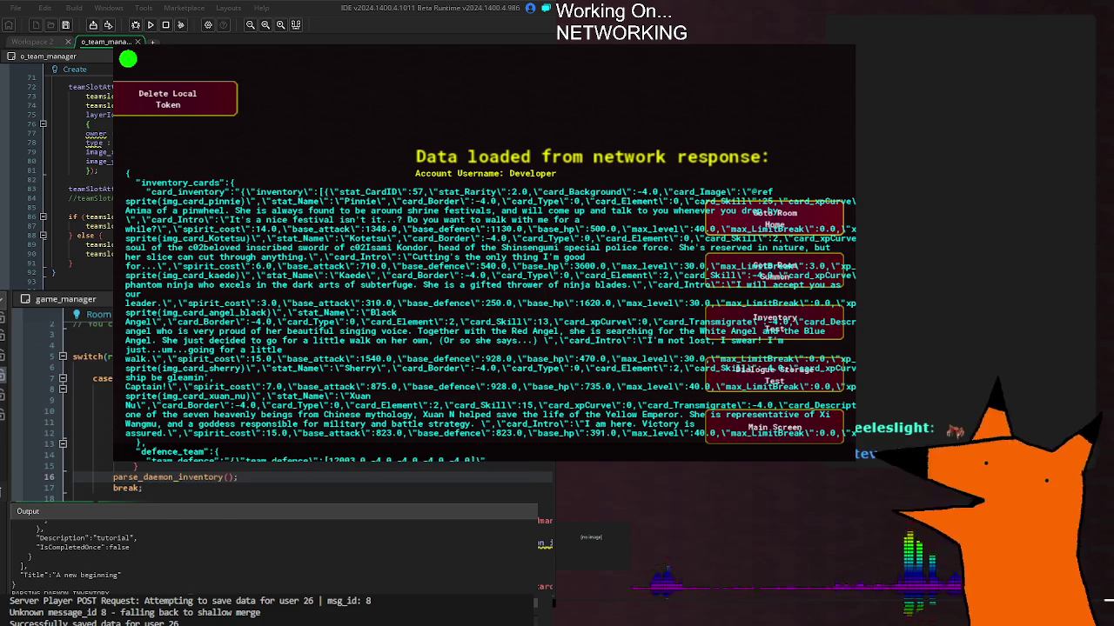
click(429, 174)
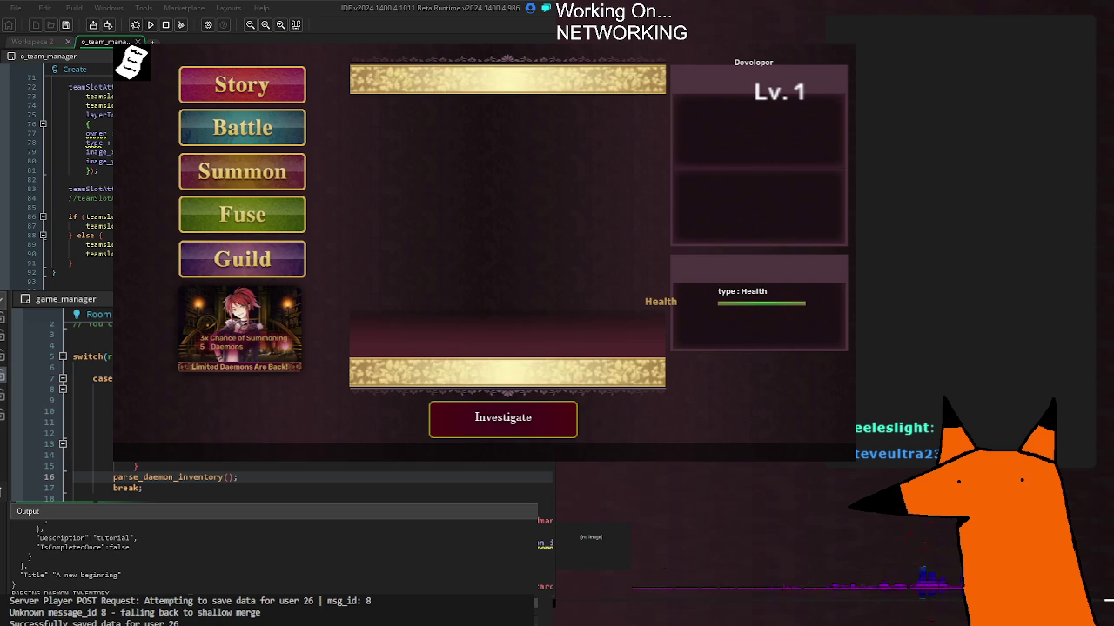
key(F5)
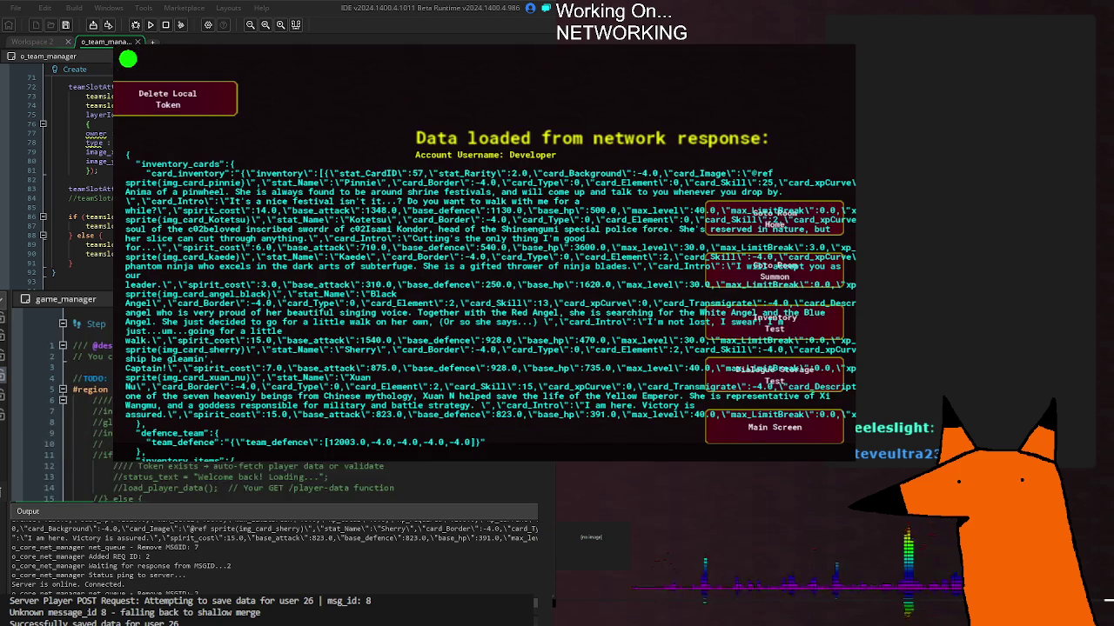
Add line 426 below the show_message call, typing global.player_save_data.inventory_cards.card_inventory
scroll(261, 479, up, 15)
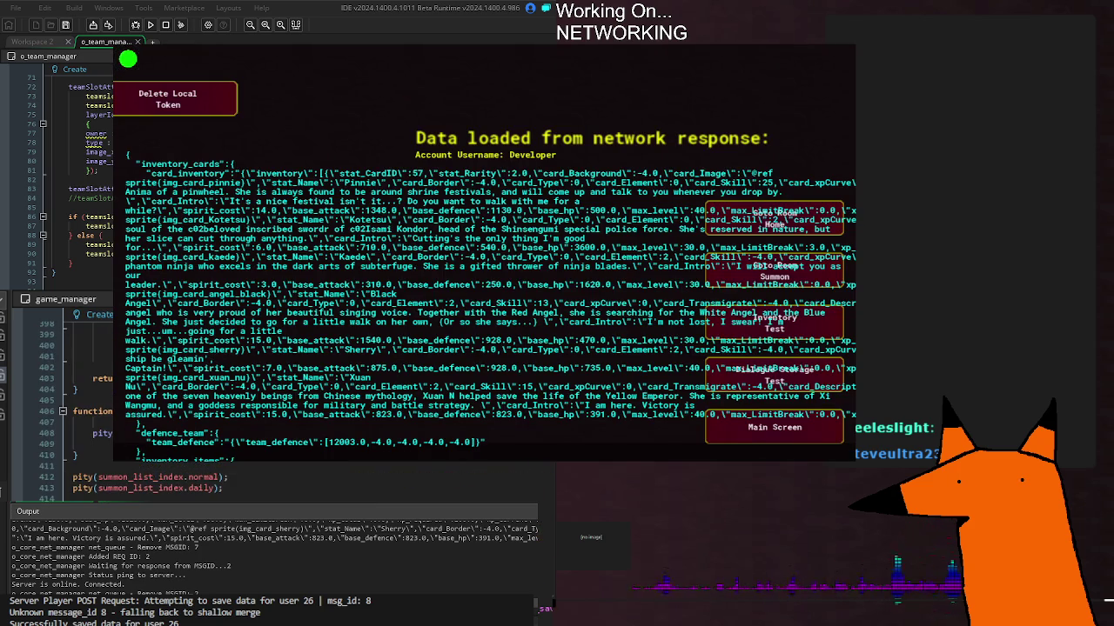
scroll(304, 479, down, 4)
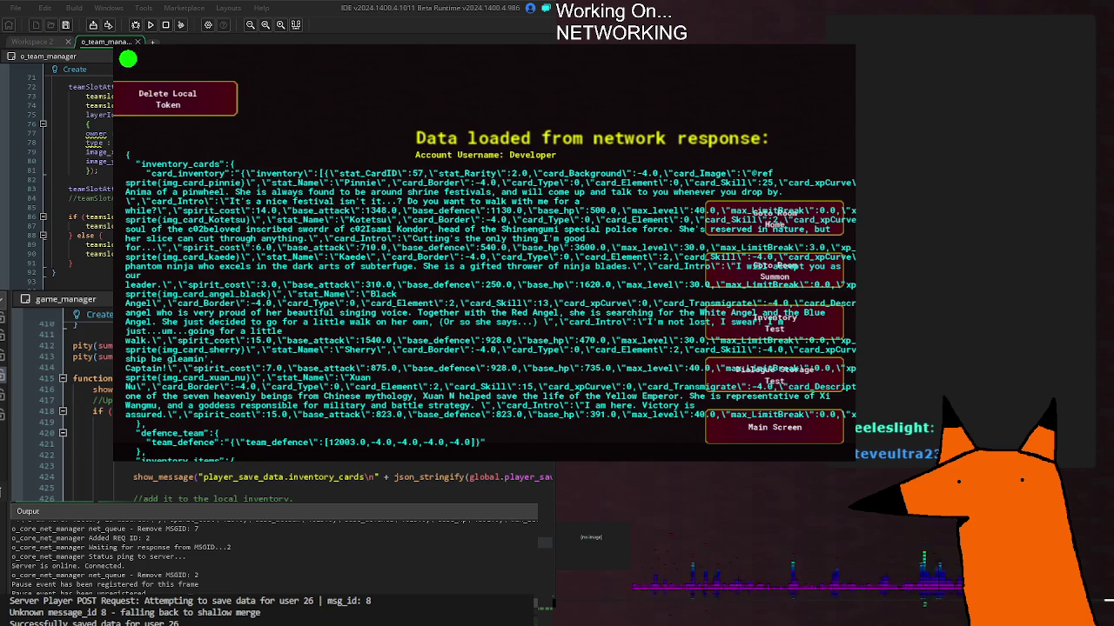
click(533, 488)
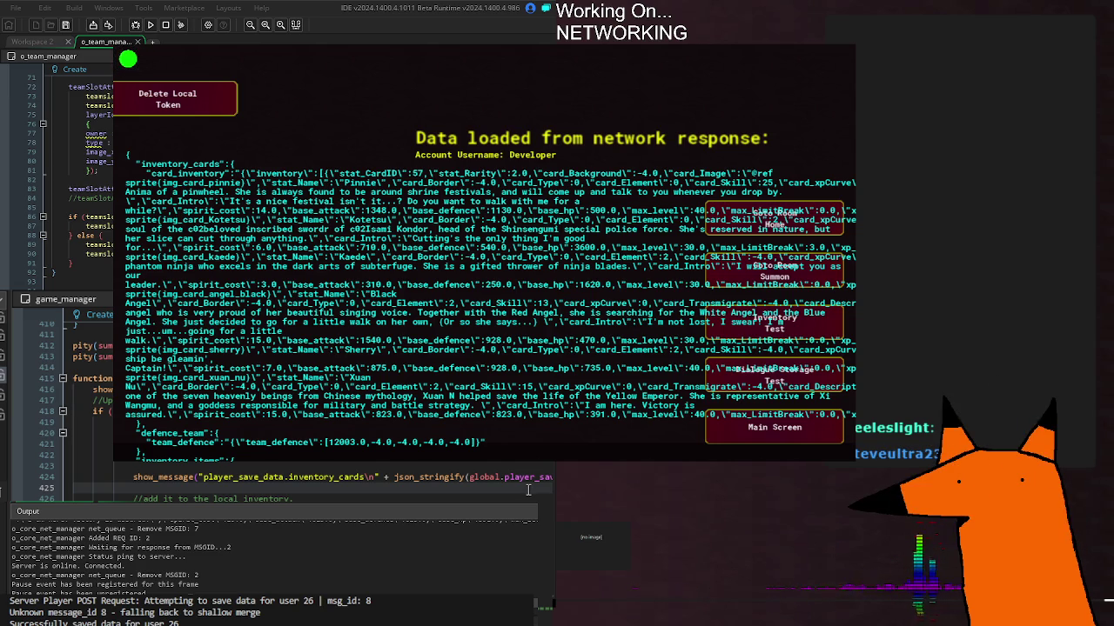
key(Return)
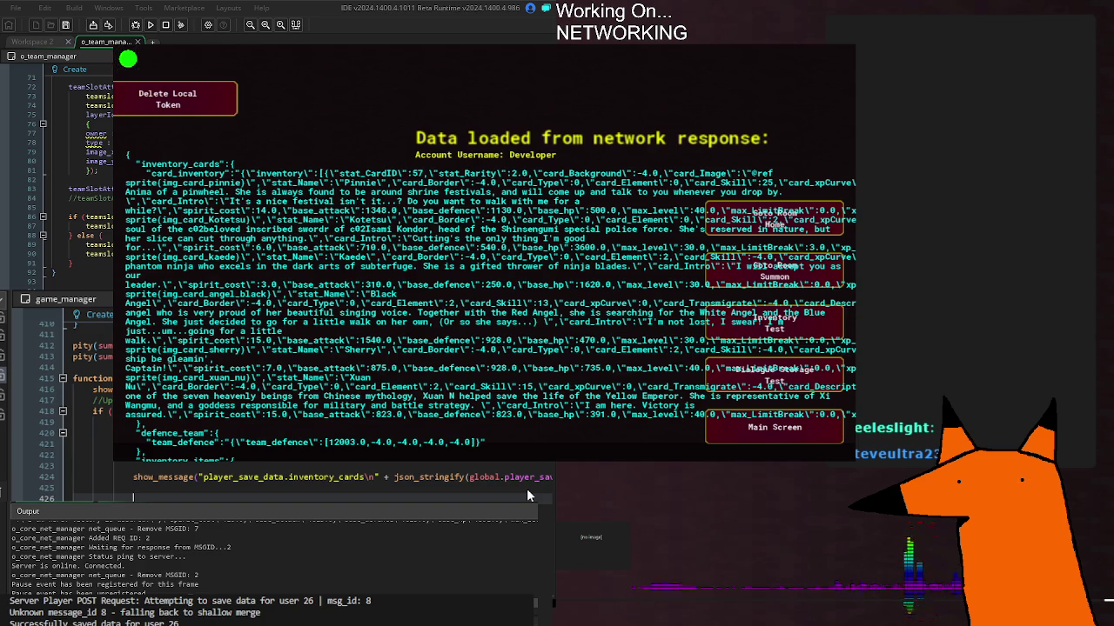
text(global.pla)
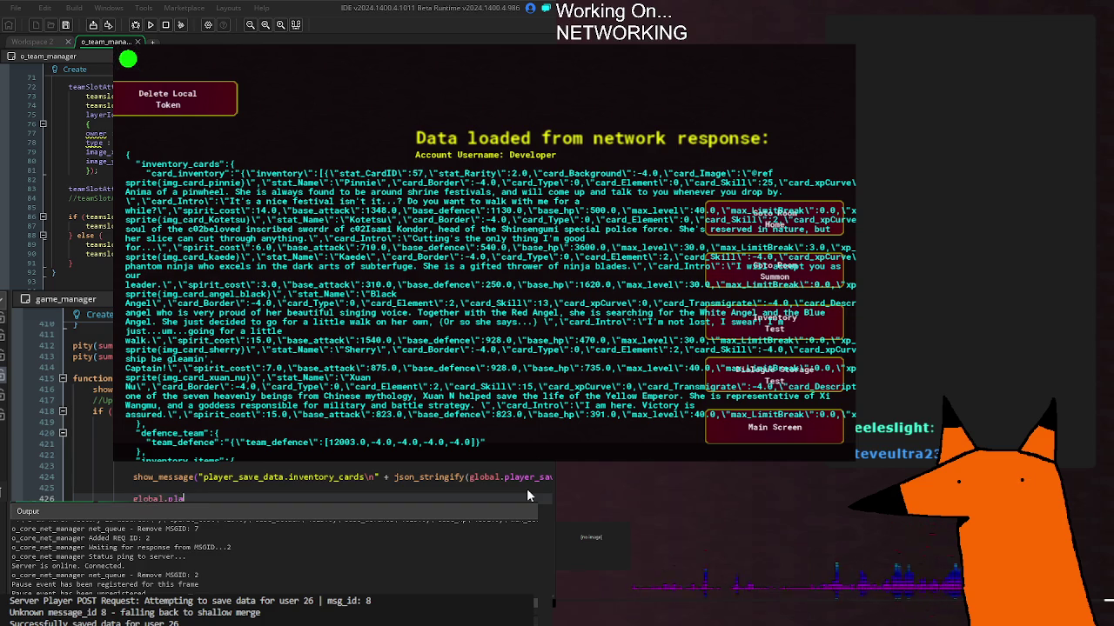
text(yer_save_data.in)
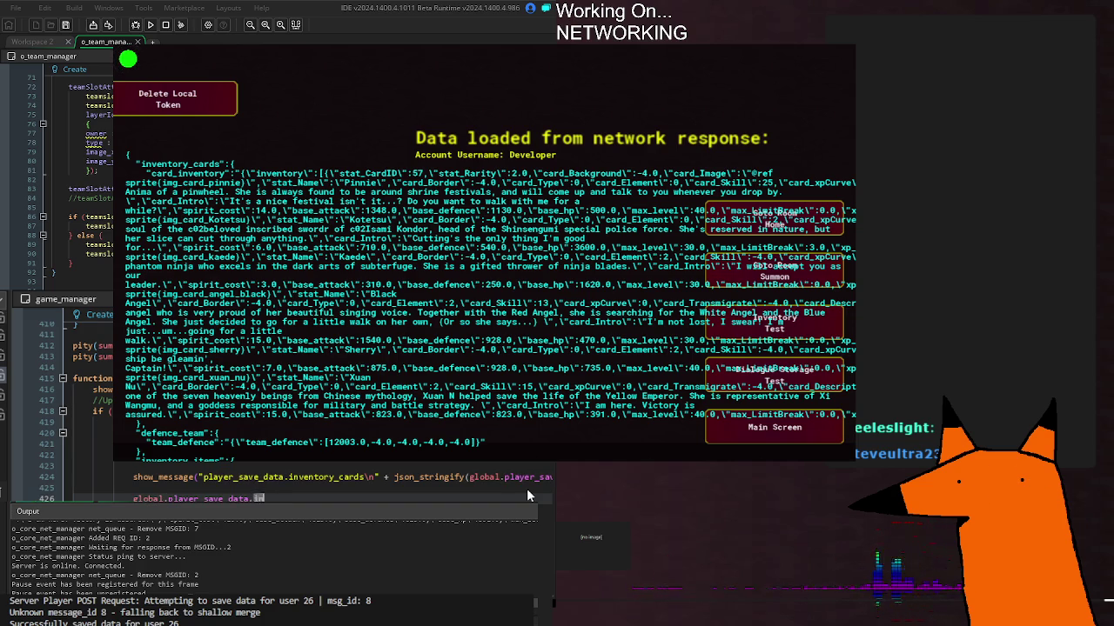
text(ventory_cards.c)
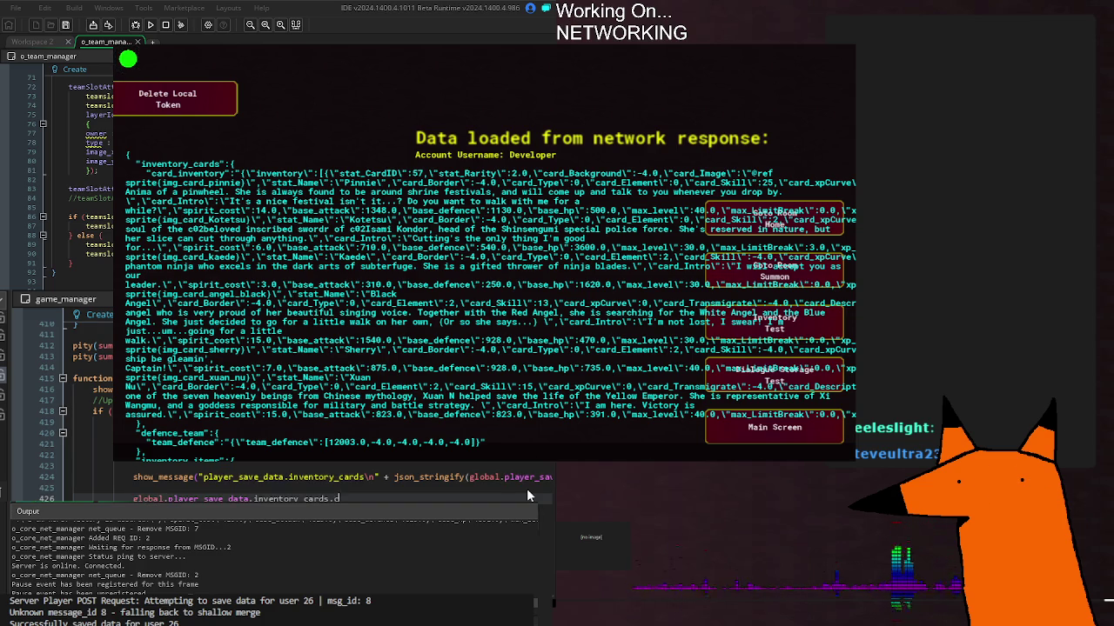
text(ard_inventory)
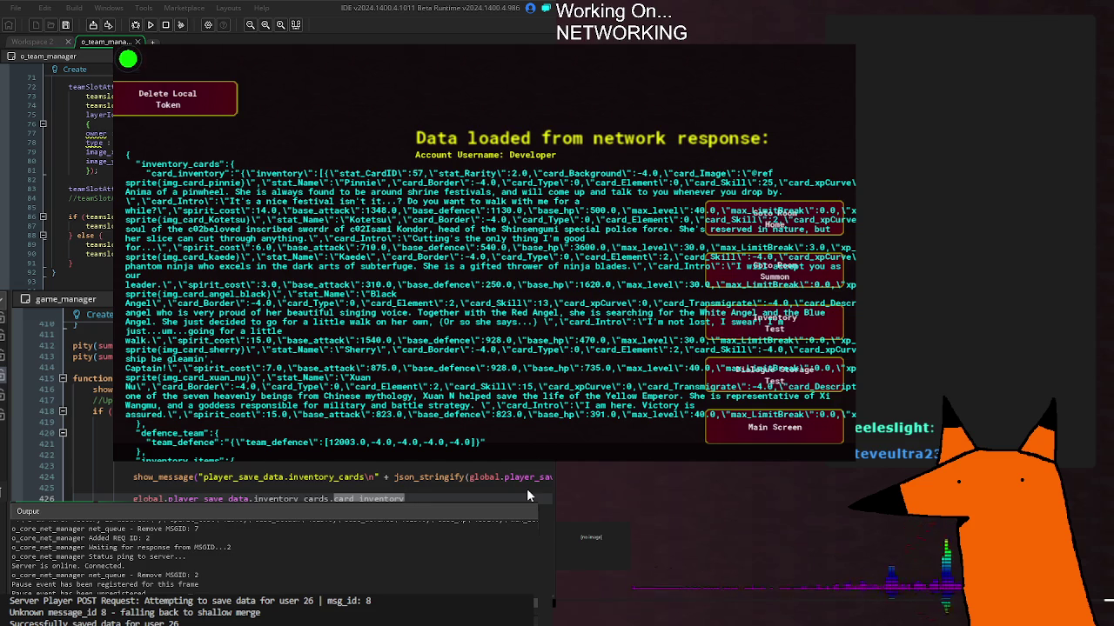
Turn line 426 into a show_message call displaying card_inventory's inventory
text(.inve)
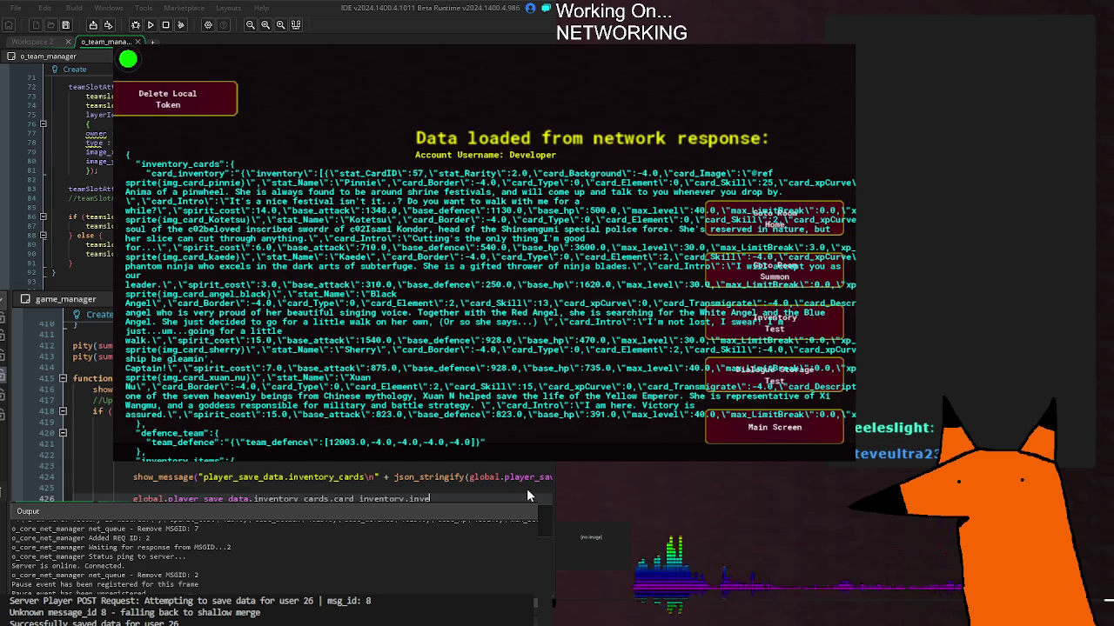
text(ntory[$ ")
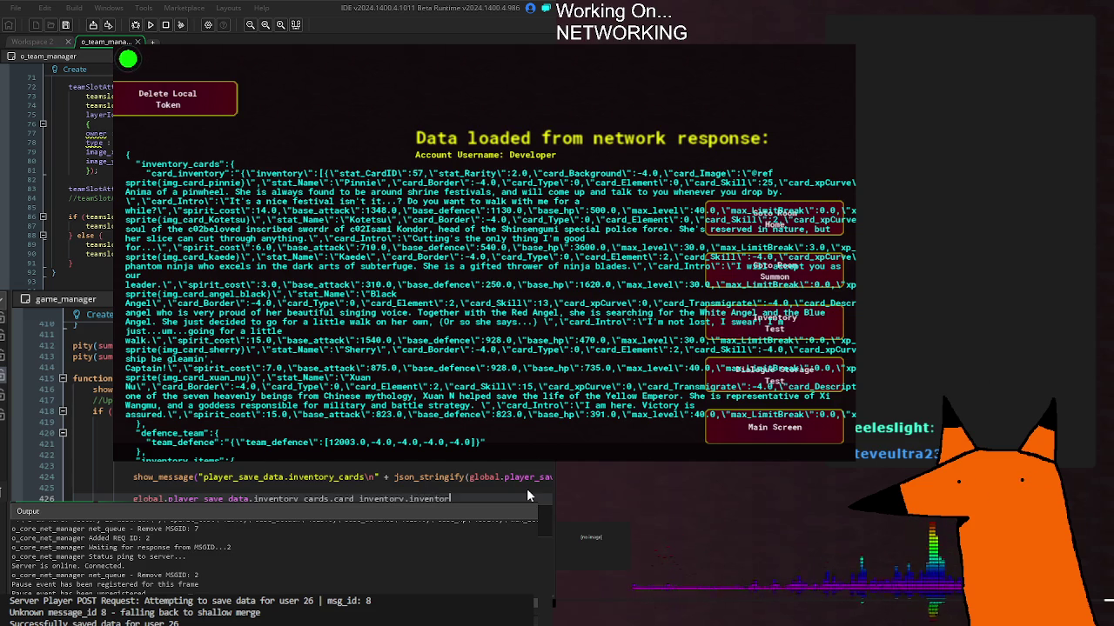
key(BackSpace)
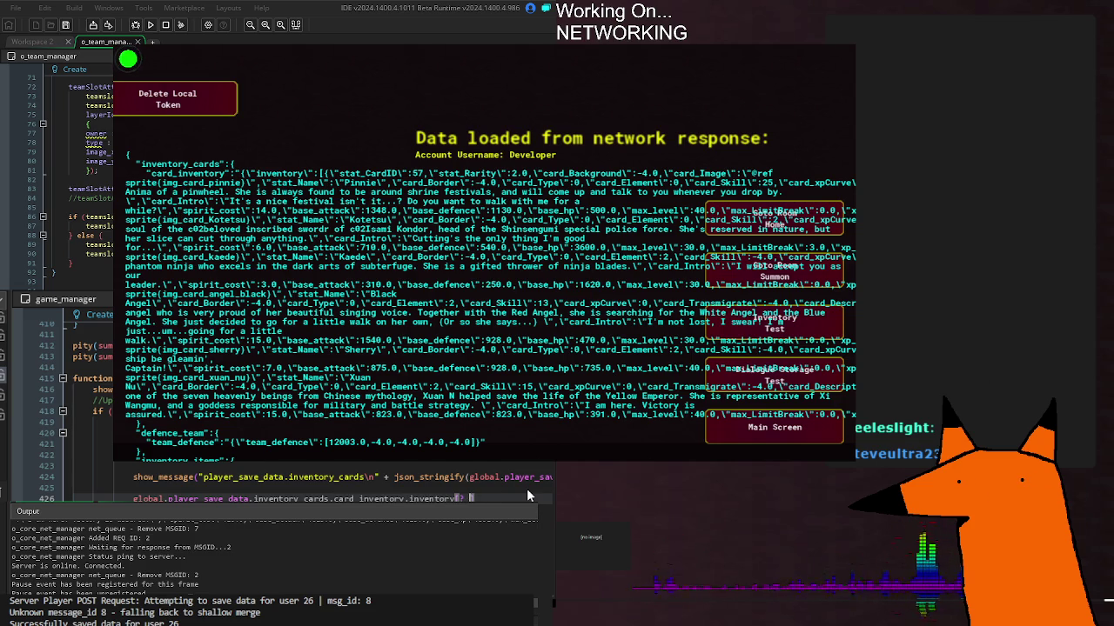
text("12001)
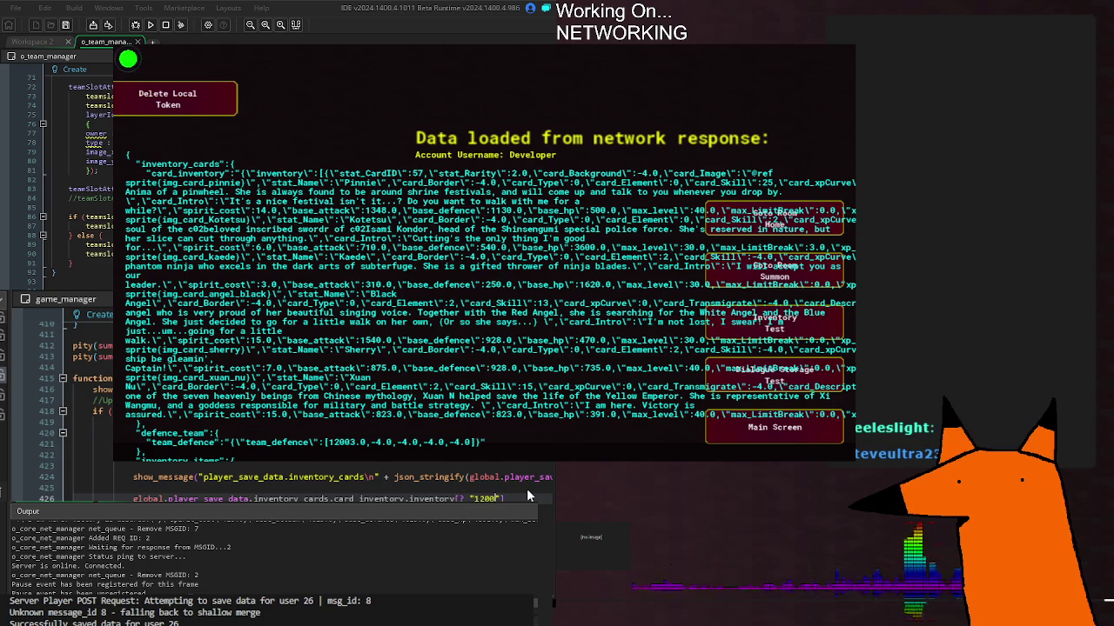
text(")
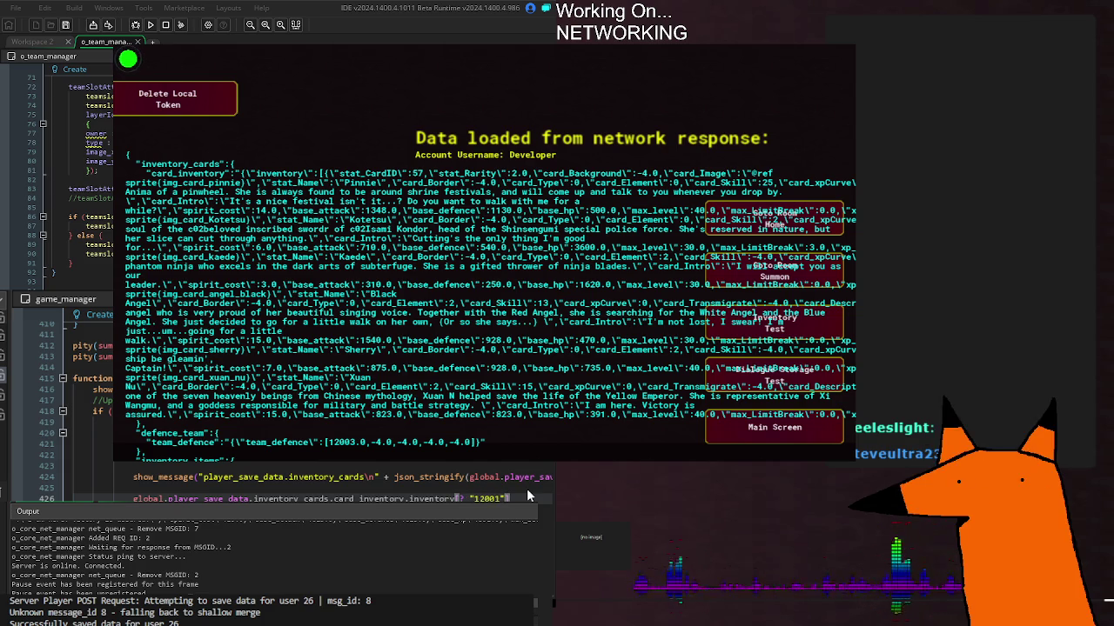
text(];)
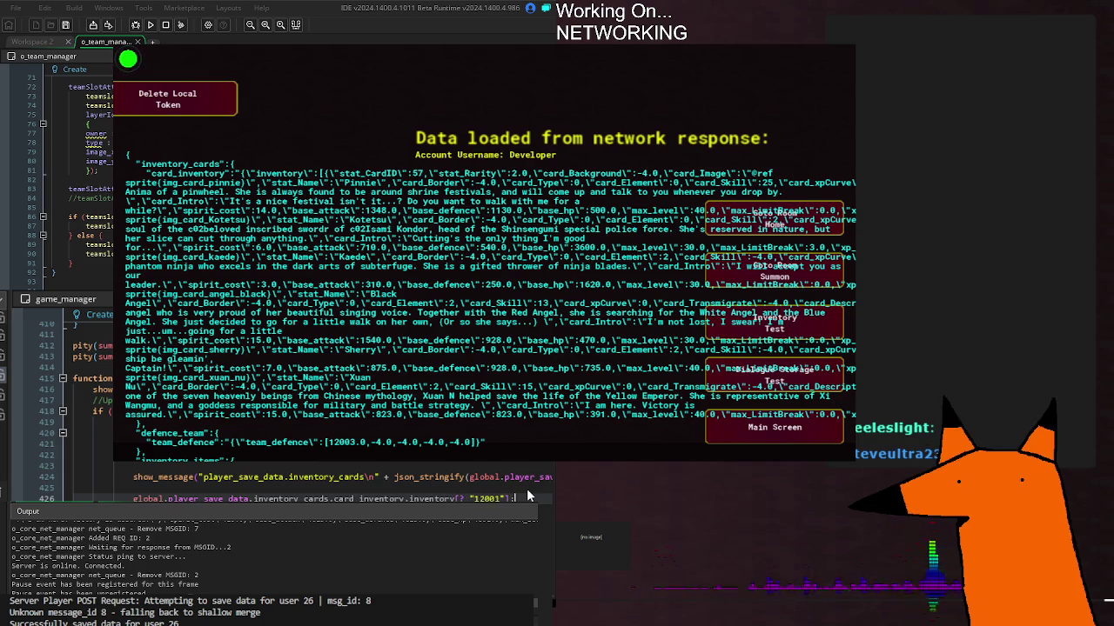
key(BackSpace)
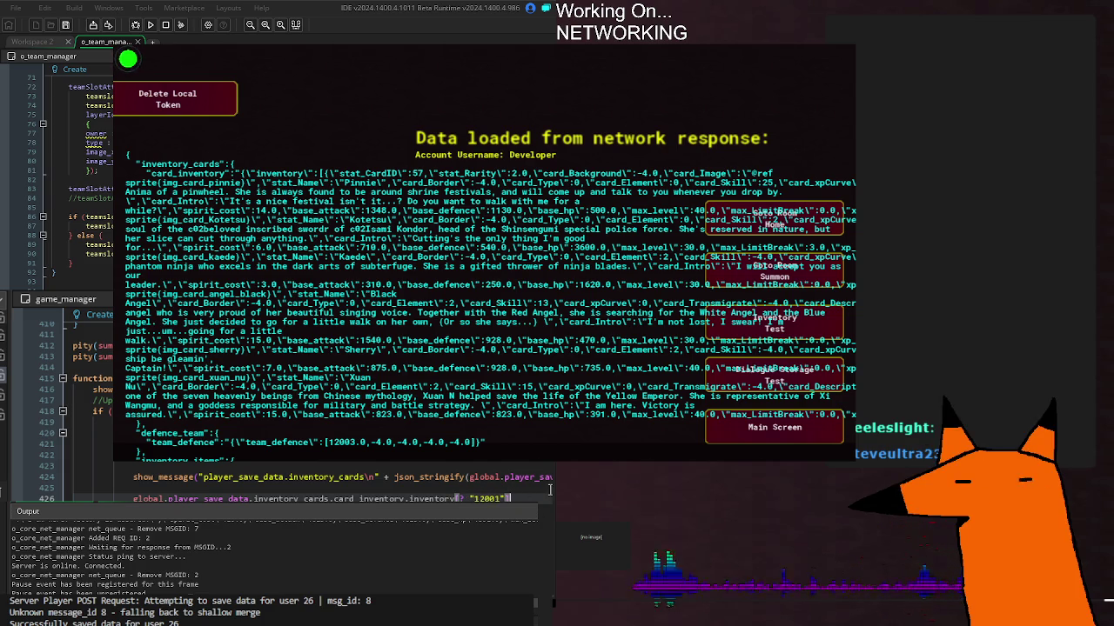
drag(549, 501, 133, 498)
key(ctrl+c)
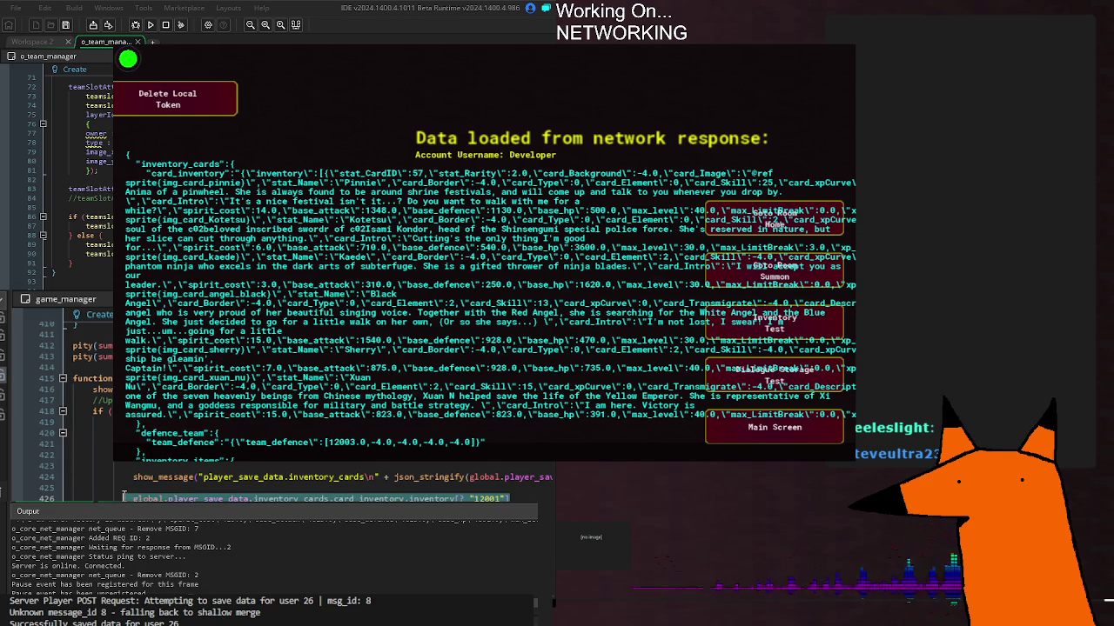
text(show)
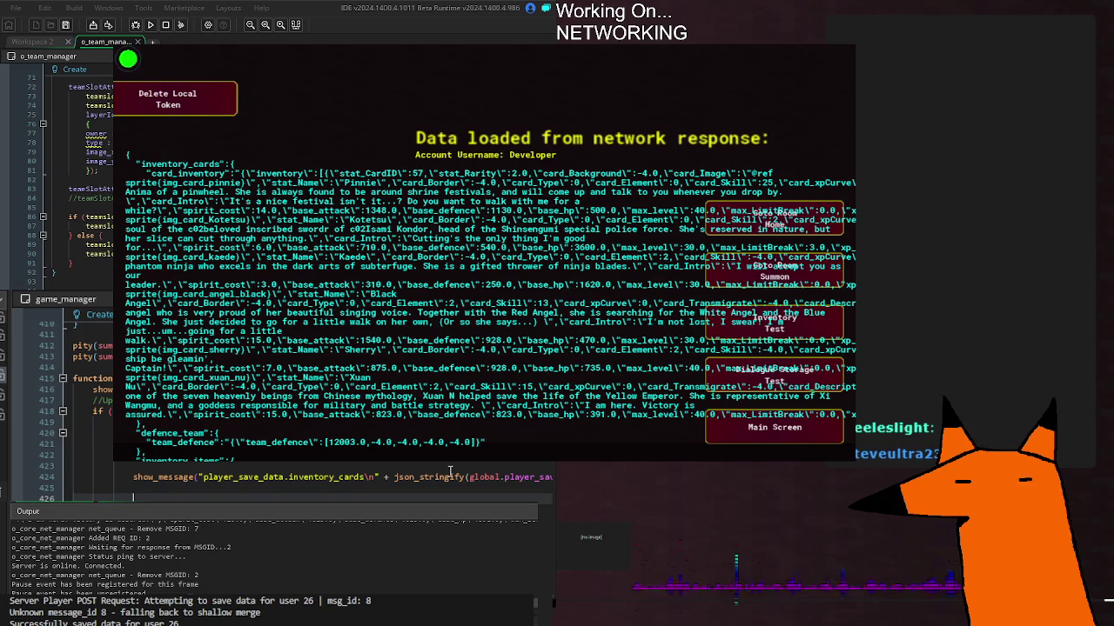
text(_message(strin)
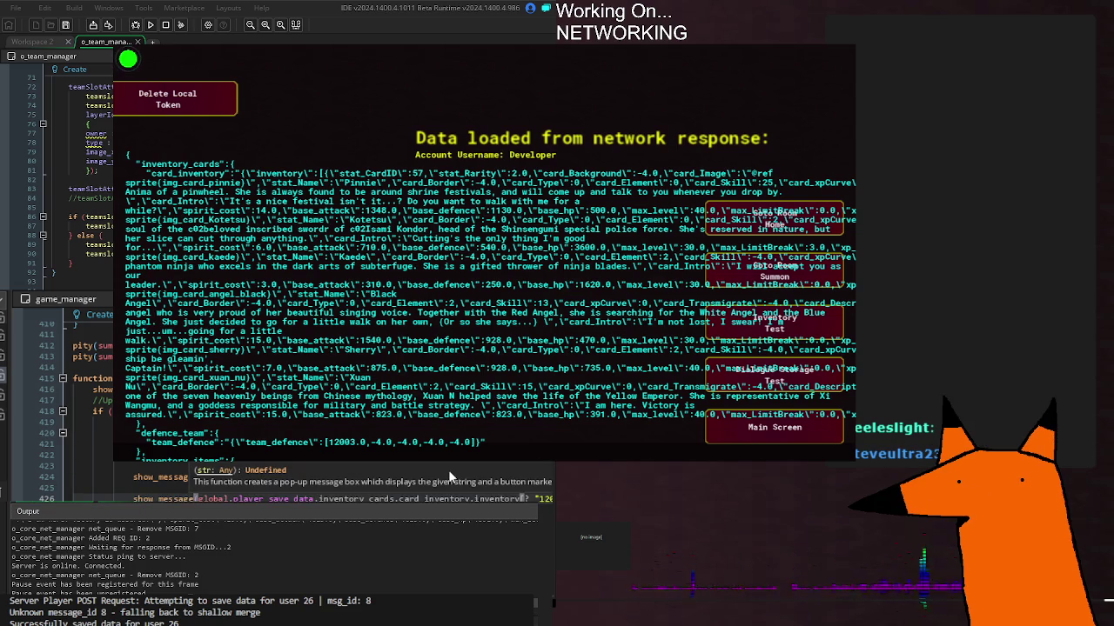
key(ctrl+v)
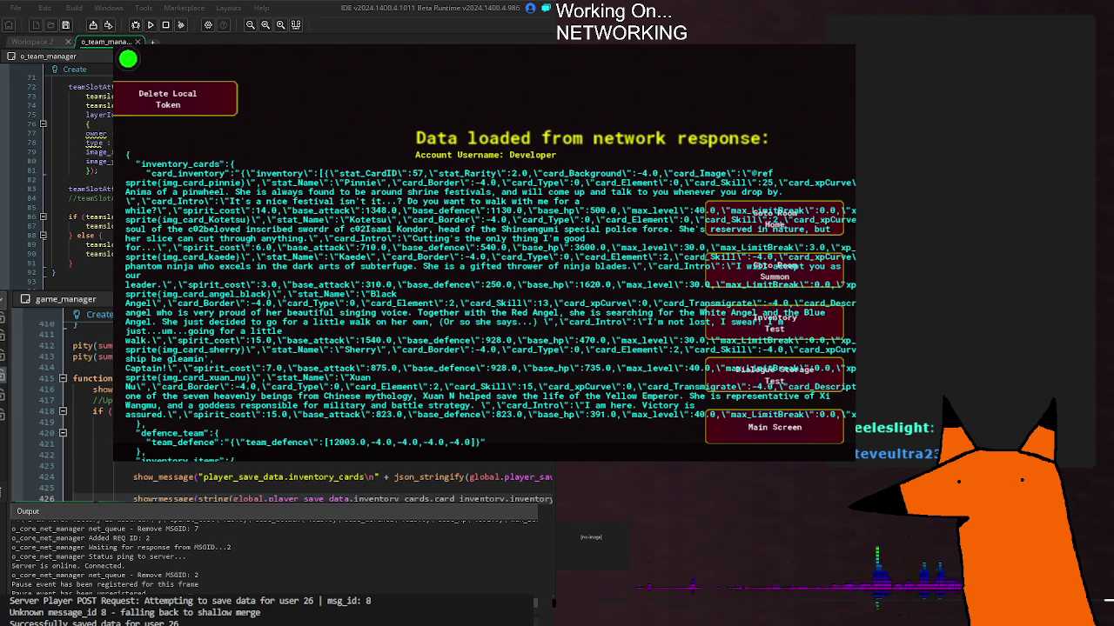
Comment out the older show_message call on line 424
click(136, 475)
text(//)
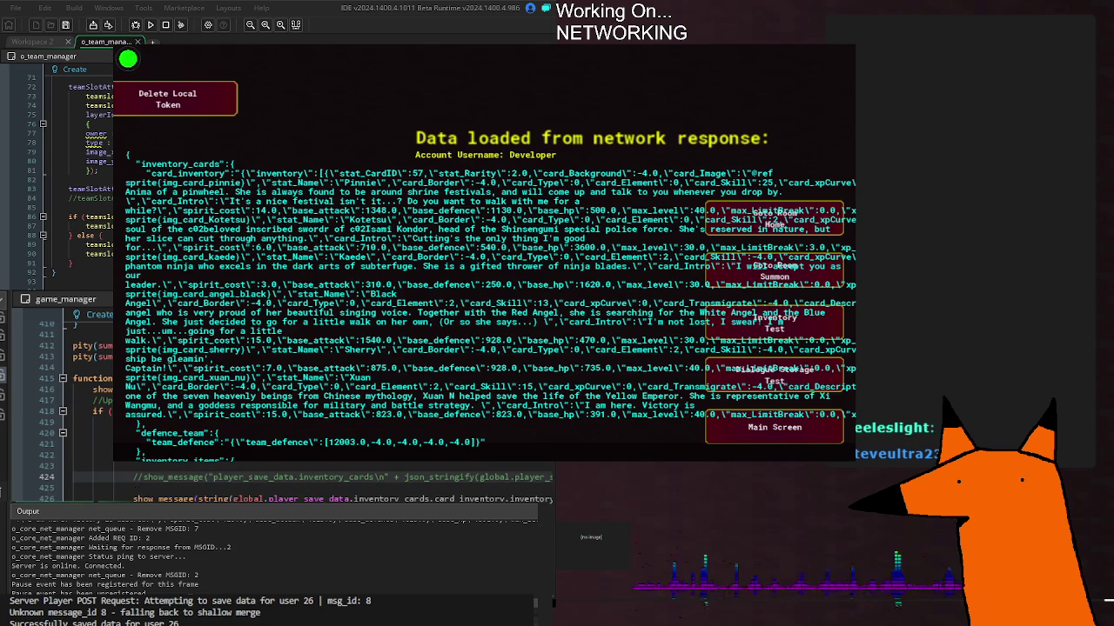
key(ctrl+k)
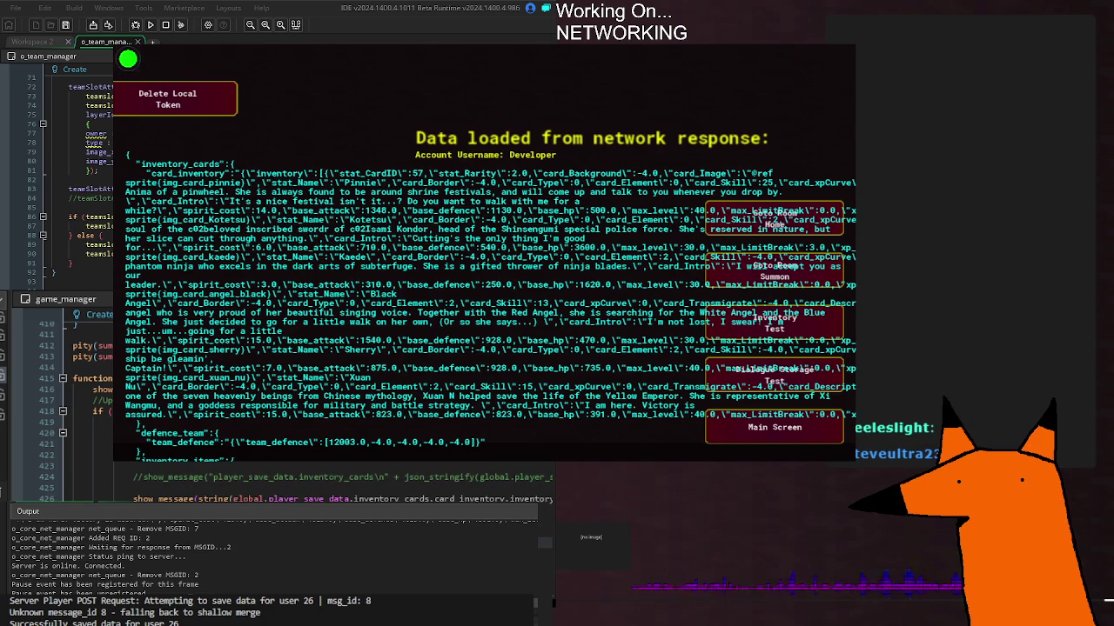
scroll(405, 132, down, 3)
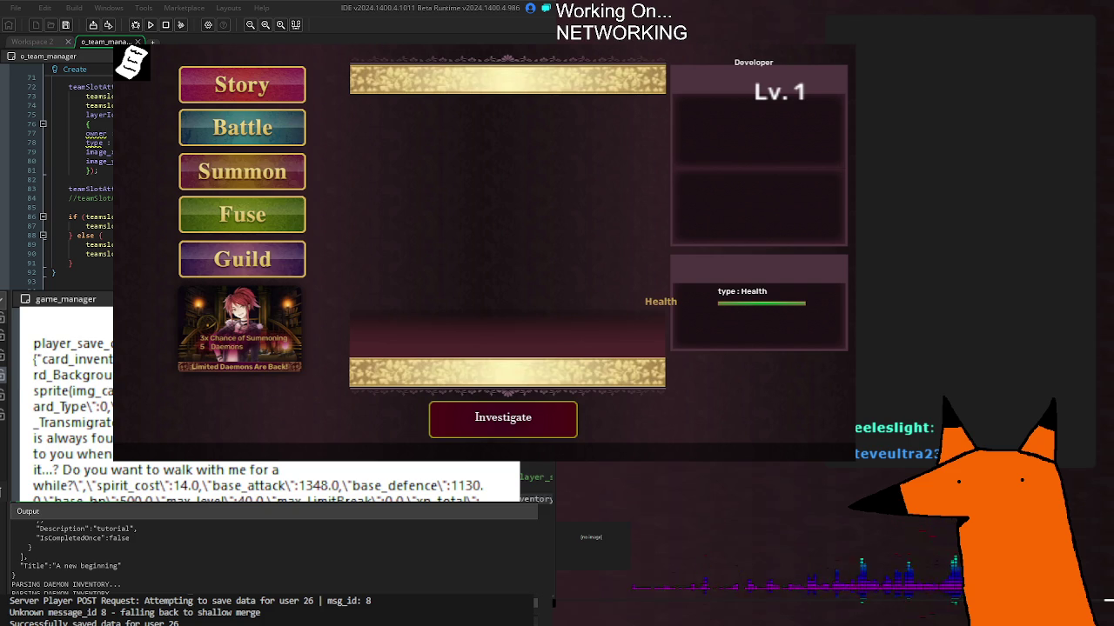
Rebuild and run the game, which halts with an unusable inventory string error at line 426
key(F5)
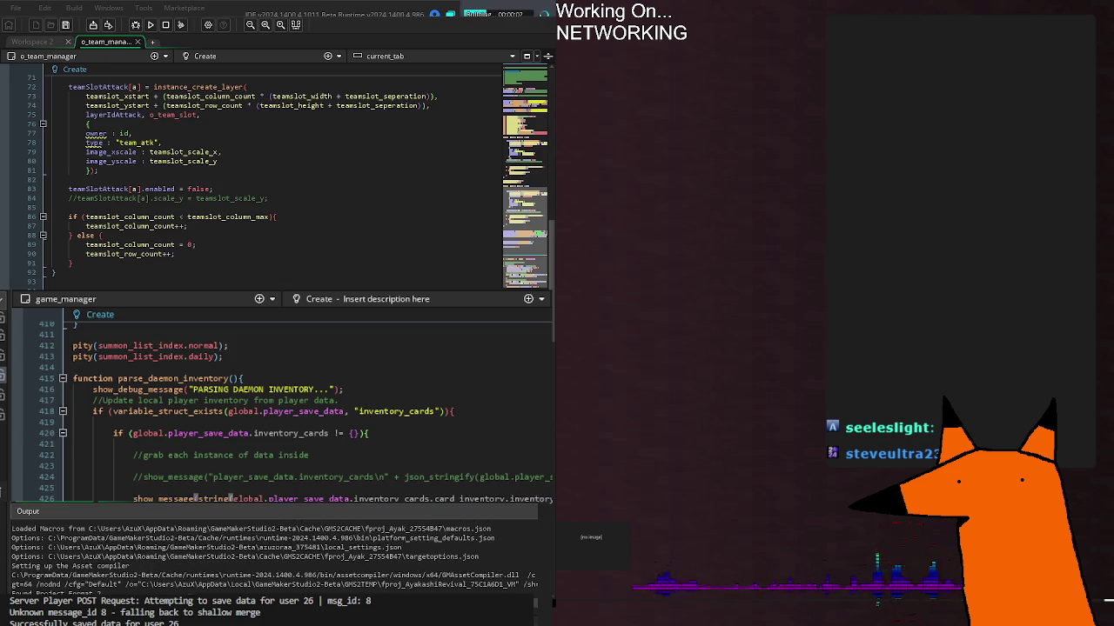
scroll(278, 409, up, 20)
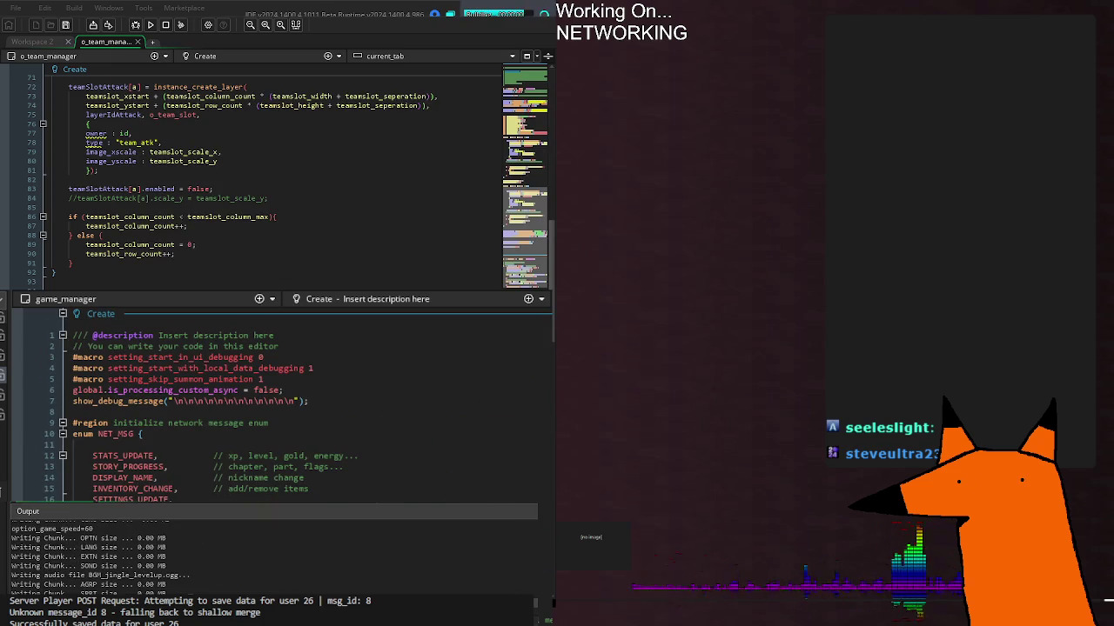
scroll(279, 409, down, 10)
scroll(279, 409, down, 20)
scroll(279, 409, up, 4)
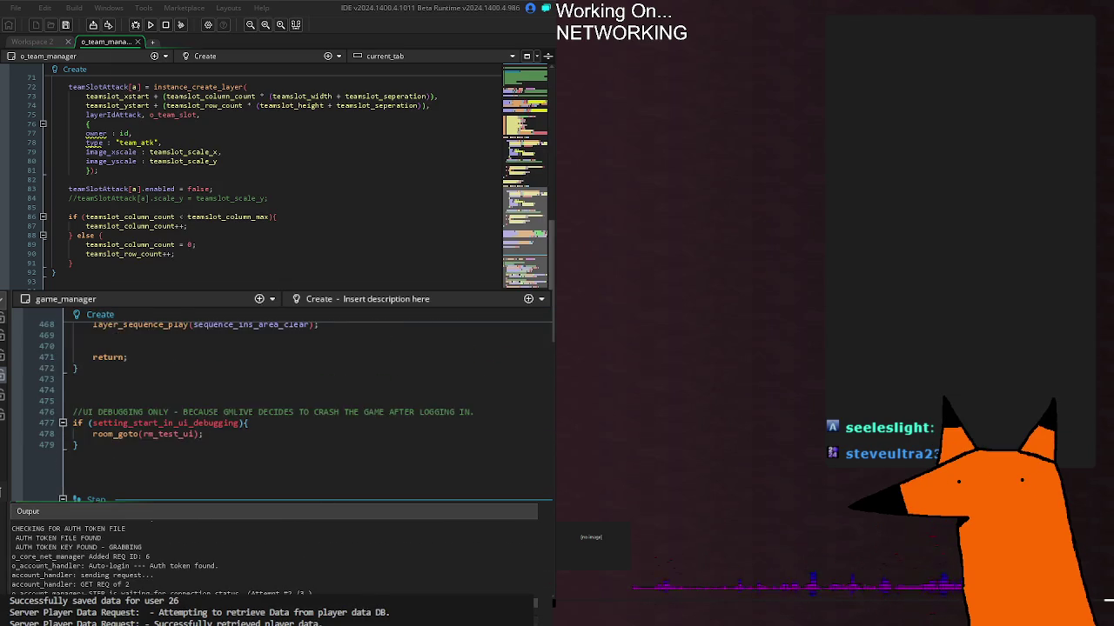
scroll(278, 409, up, 6)
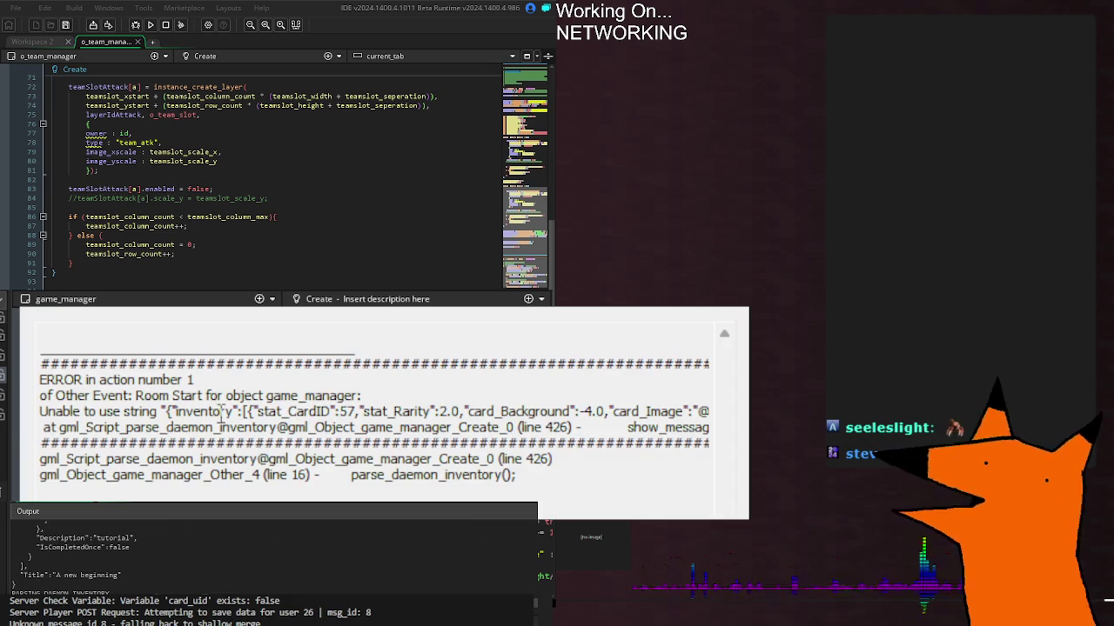
Read the Room Start error about the {"inventory": string at line 426, then close the report
drag(167, 426, 193, 425)
mouse_move(144, 396)
mouse_down()
mouse_move(501, 391)
mouse_move(733, 420)
mouse_up()
click(679, 412)
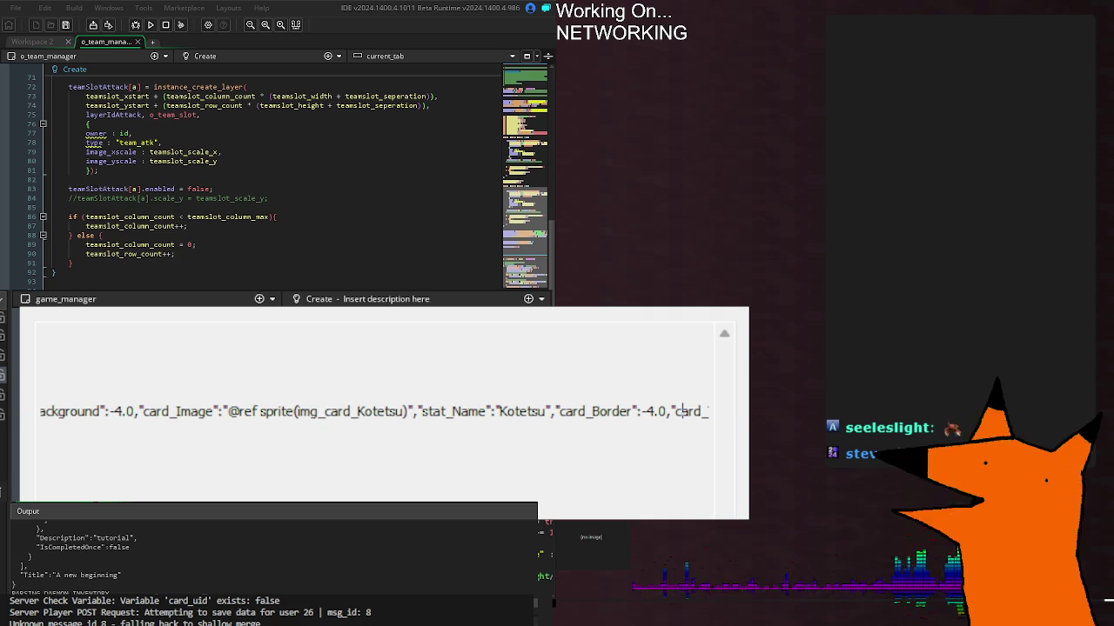
drag(249, 409, 43, 395)
click(396, 427)
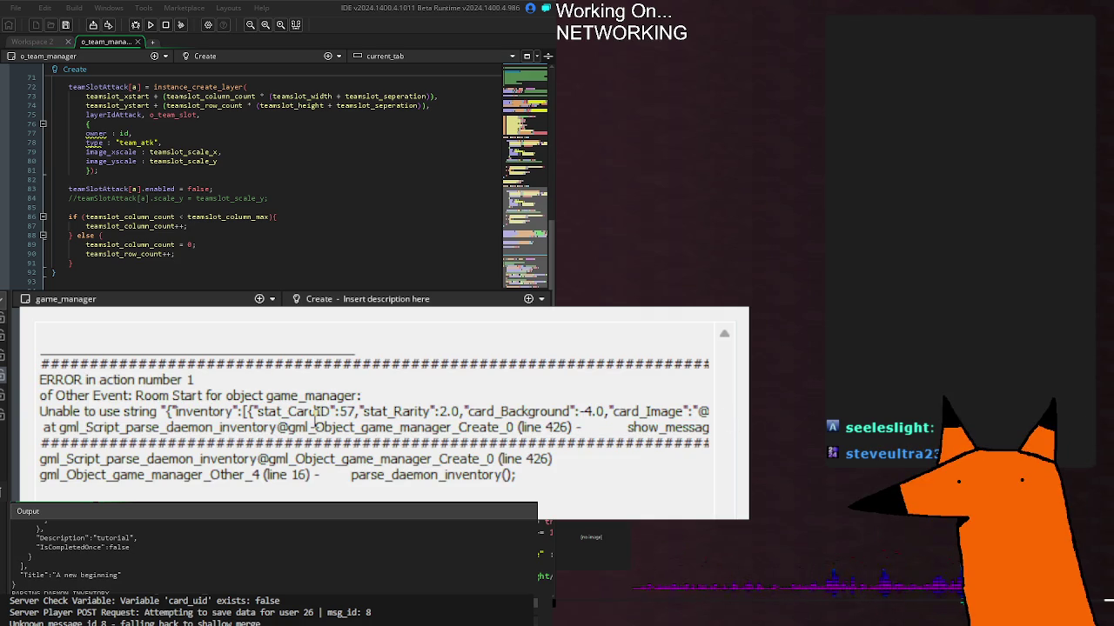
mouse_move(315, 414)
mouse_down()
mouse_move(648, 426)
mouse_move(40, 396)
mouse_up()
click(648, 427)
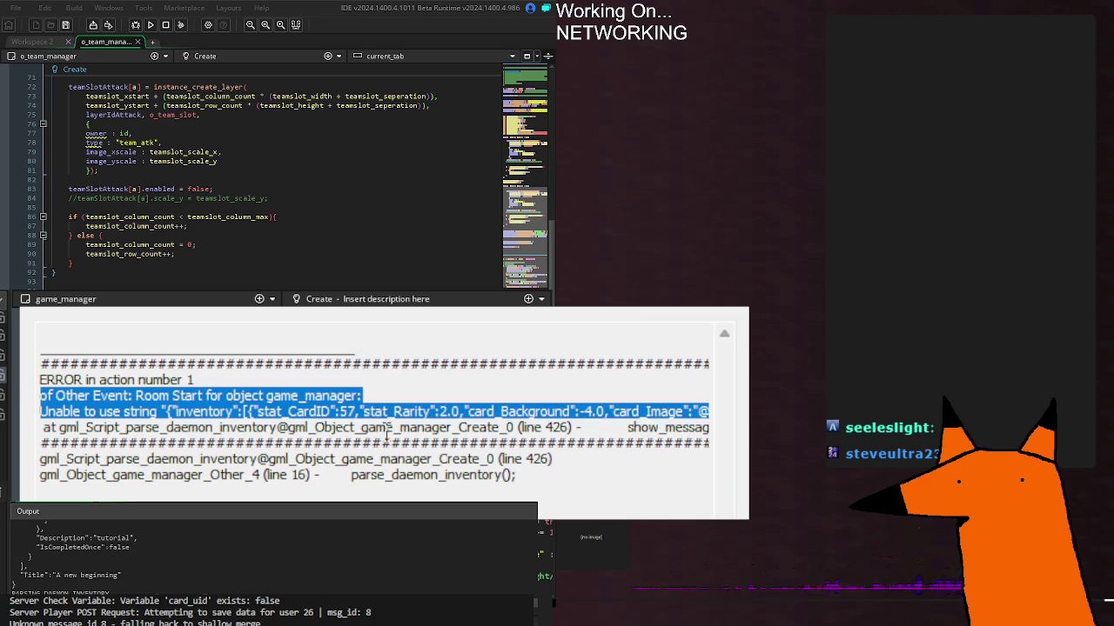
click(410, 411)
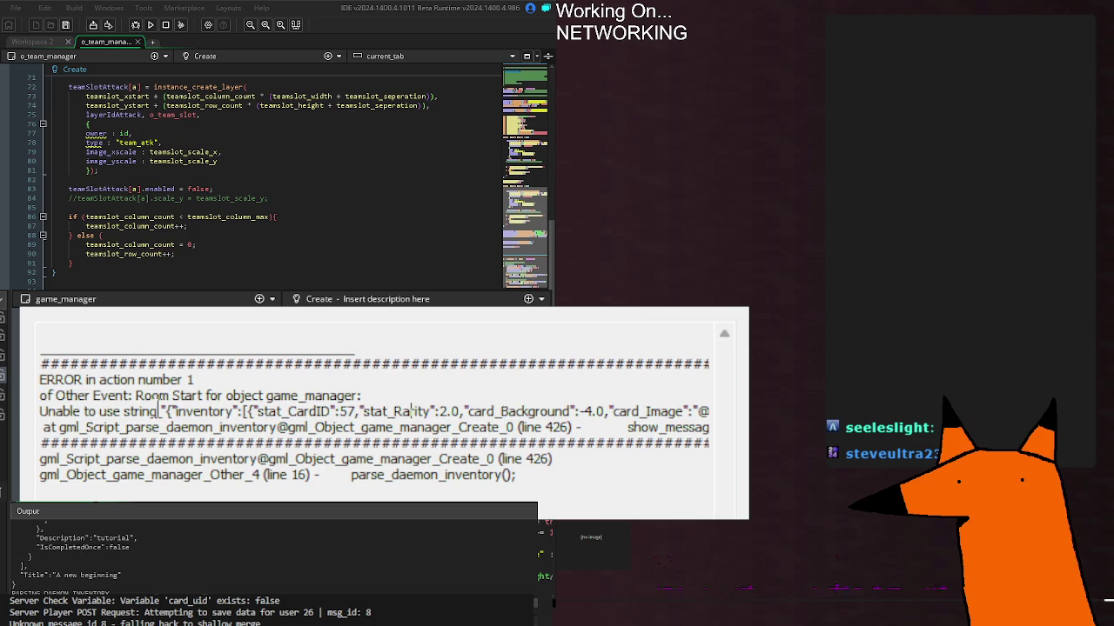
mouse_move(168, 412)
mouse_down()
mouse_move(246, 417)
mouse_move(166, 412)
mouse_up()
click(245, 412)
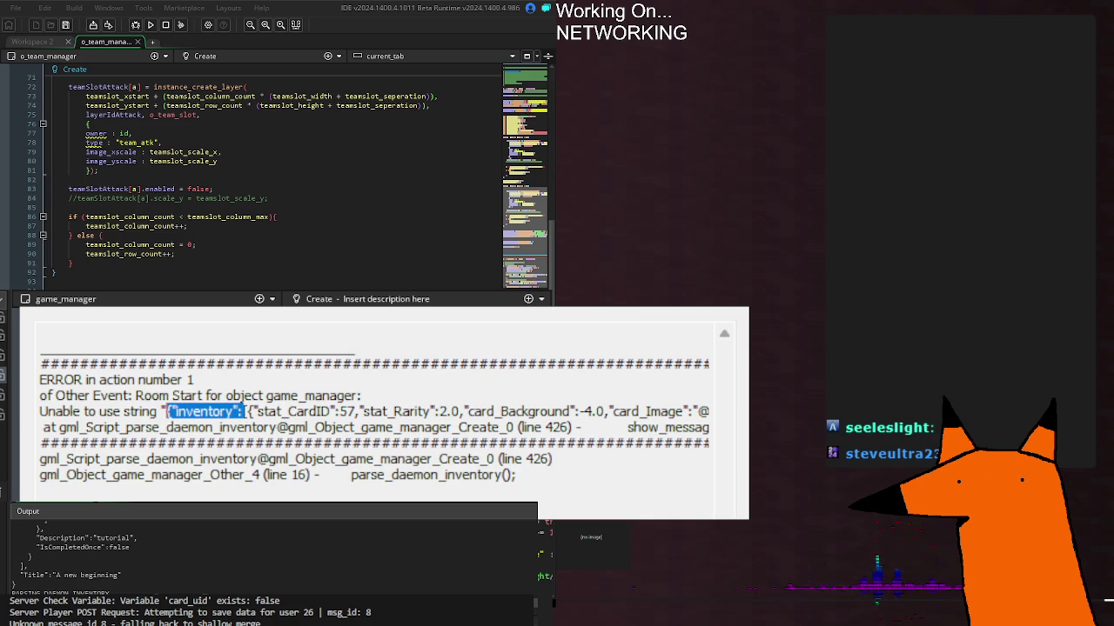
key(Escape)
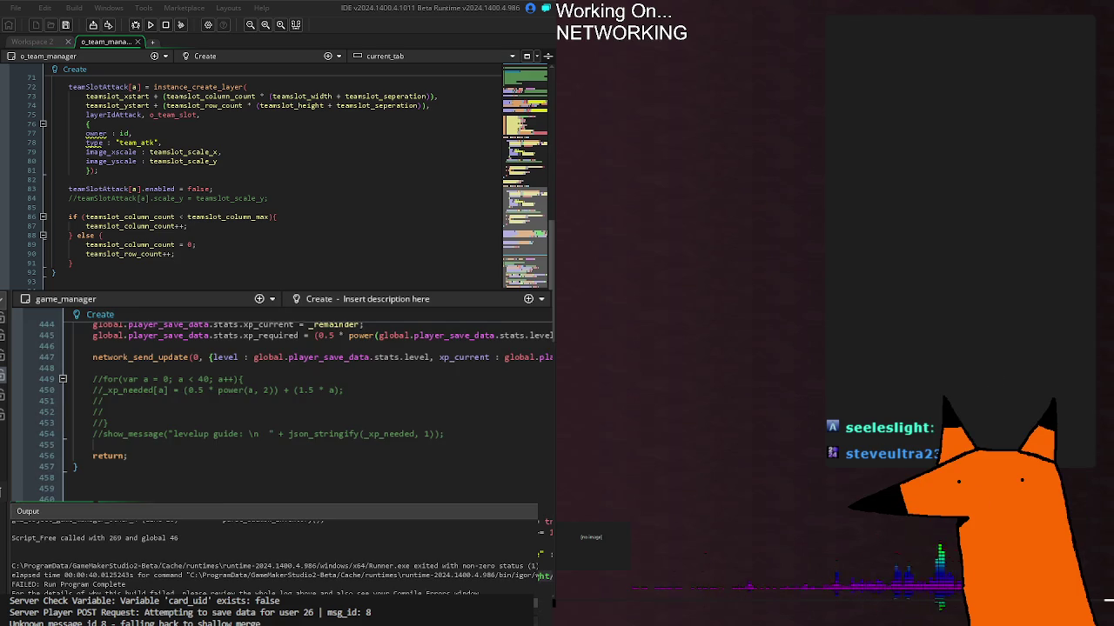
Rebuild the project from game_manager's Create code; it fails with a ';' compile error at line 426
scroll(279, 400, up, 14)
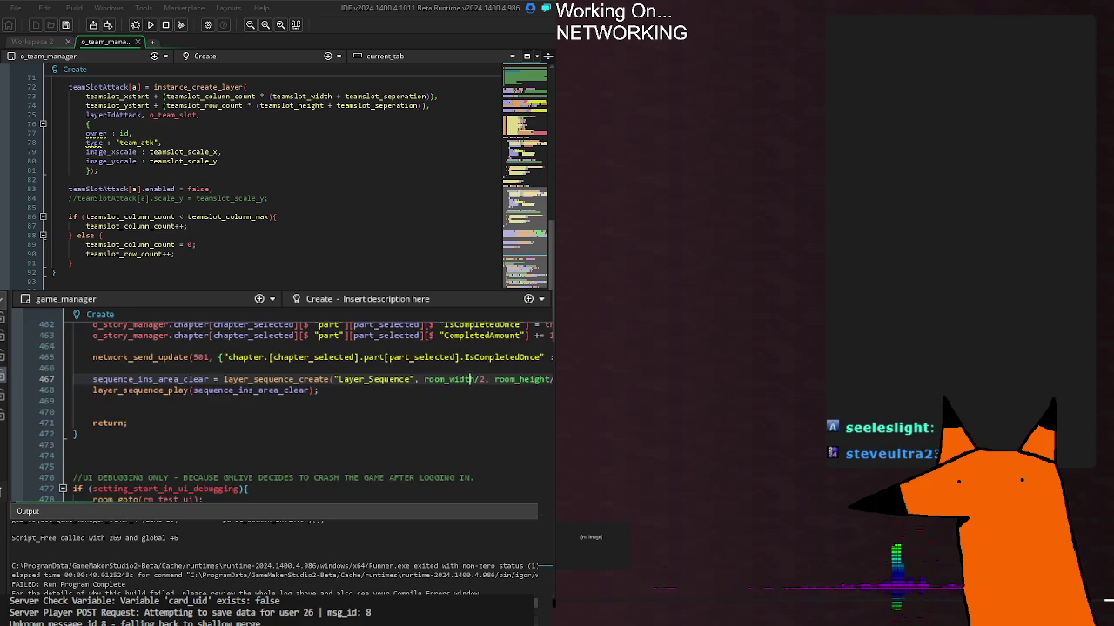
scroll(278, 400, up, 2)
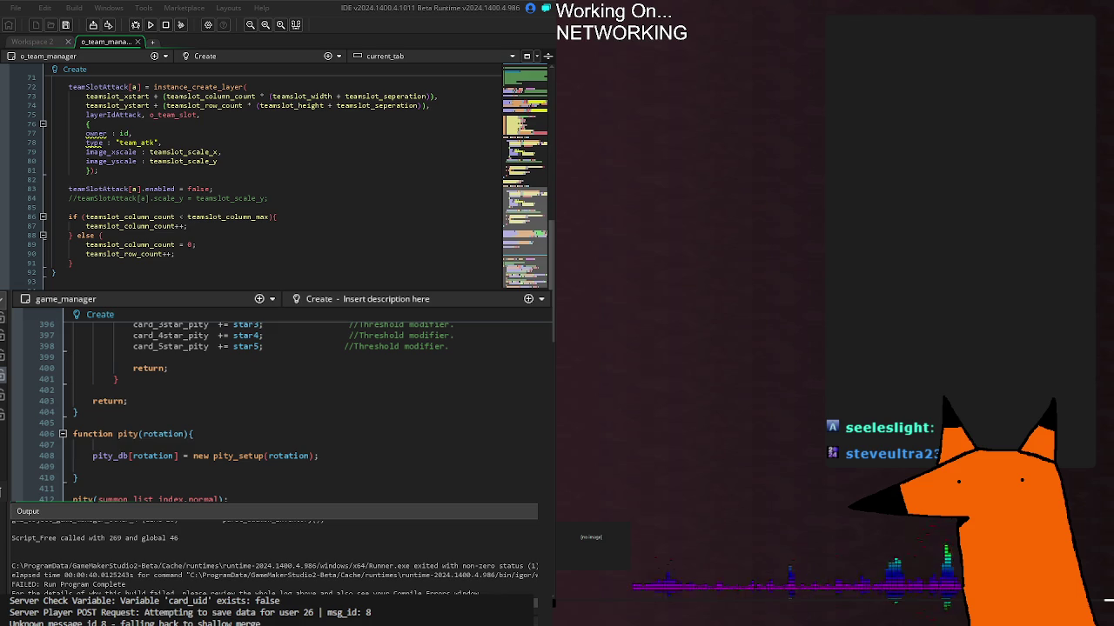
key(shift+Right)
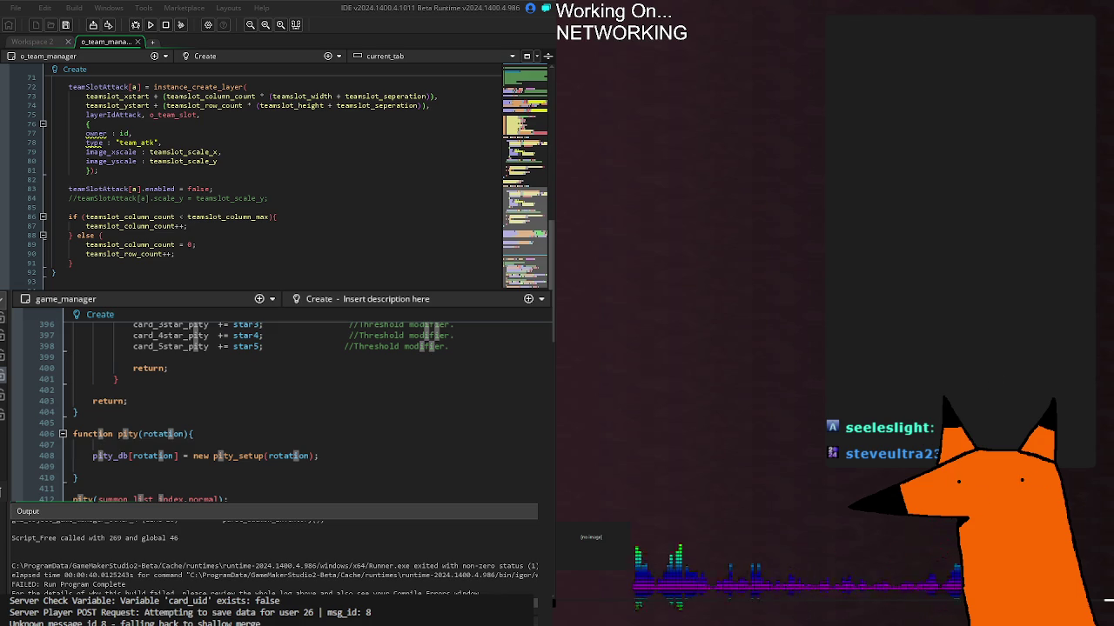
key(Right)
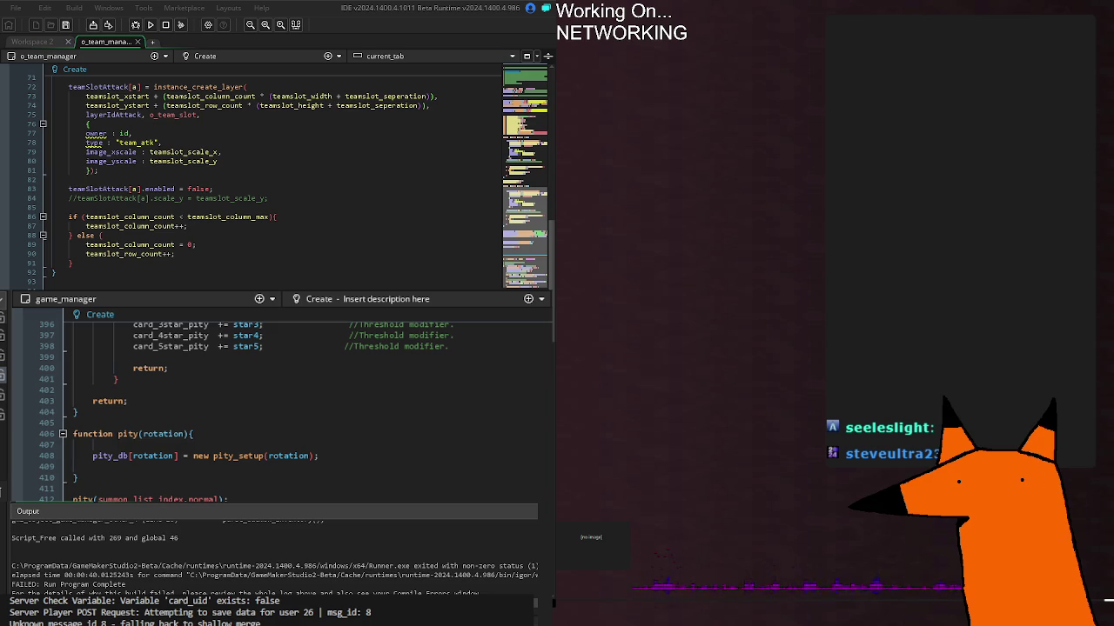
key(F5)
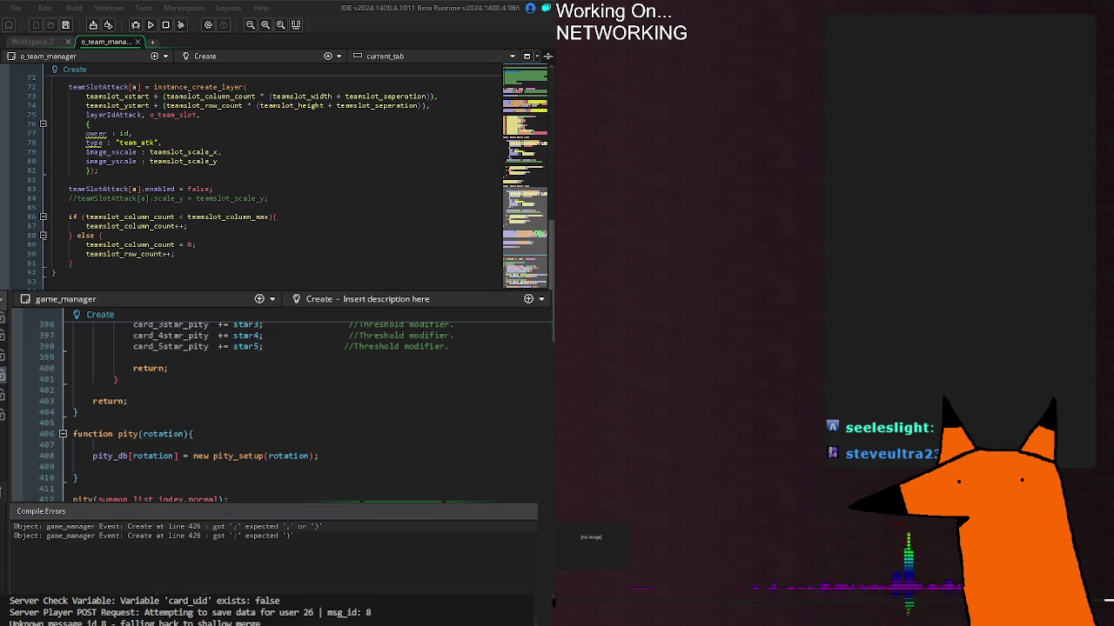
Rebuild and run the project twice, leaving the output log marking the run FAILED
key(F5)
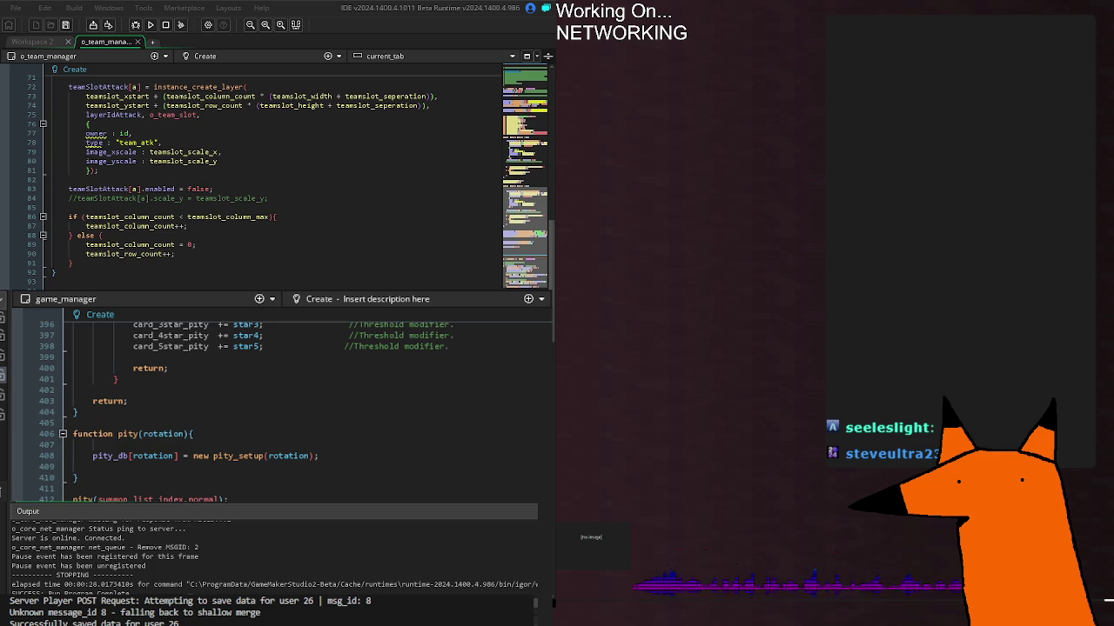
key(F5)
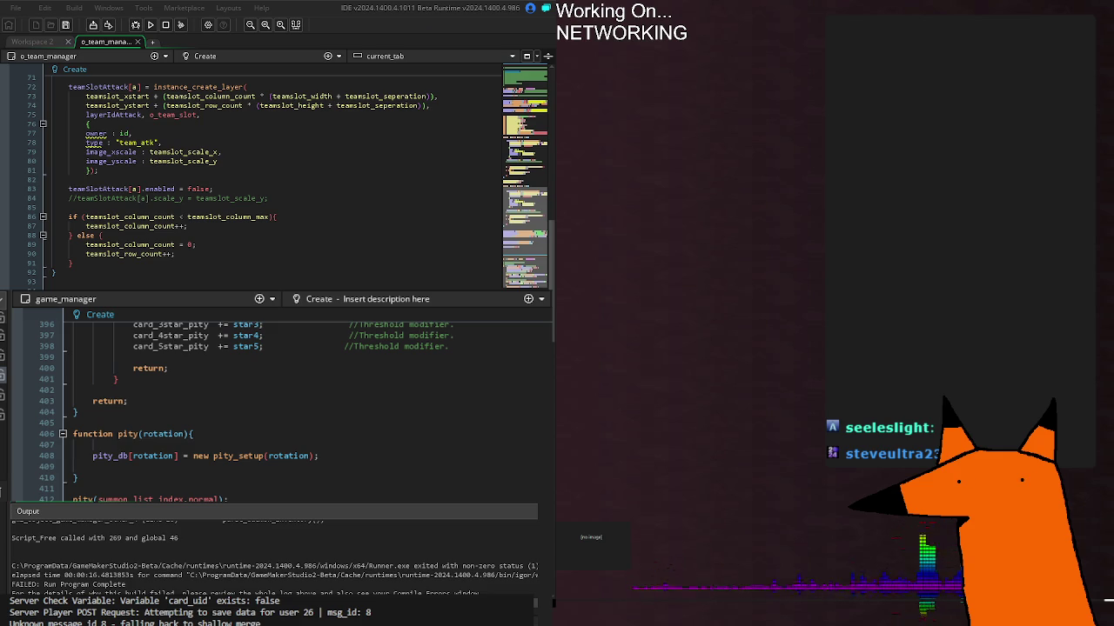
Run the project once more until it halts on variable_struct_exists at parse_daemon_inventory line 426
key(F5)
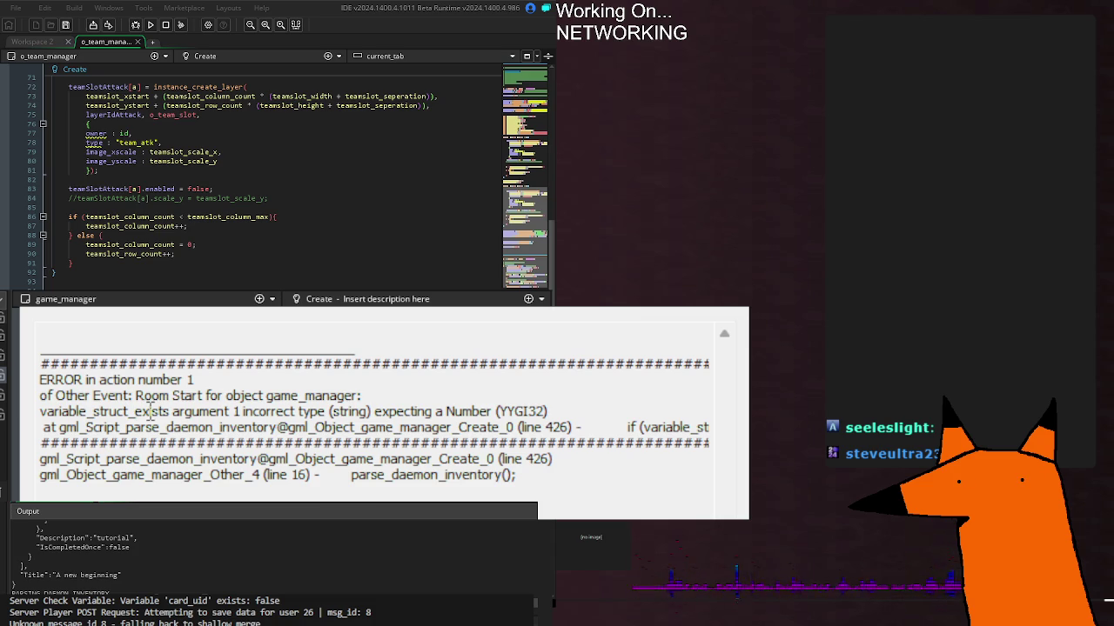
Read through the wrong-type error's line-426 text, selecting the failing condition's end
drag(176, 409, 709, 425)
click(567, 414)
click(699, 424)
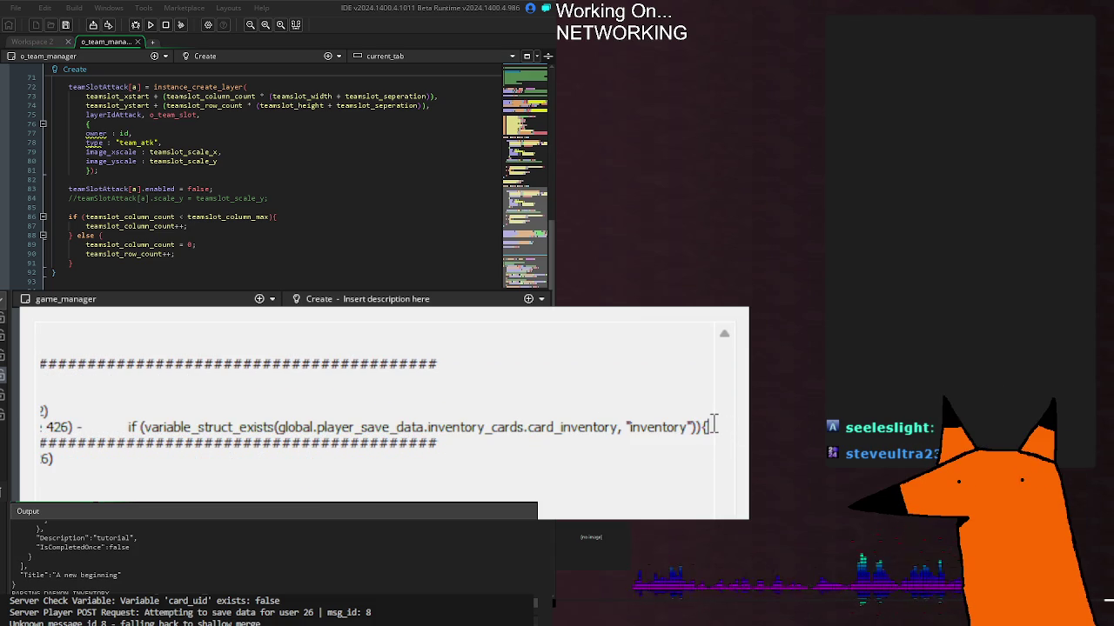
drag(711, 424, 577, 419)
key(Home)
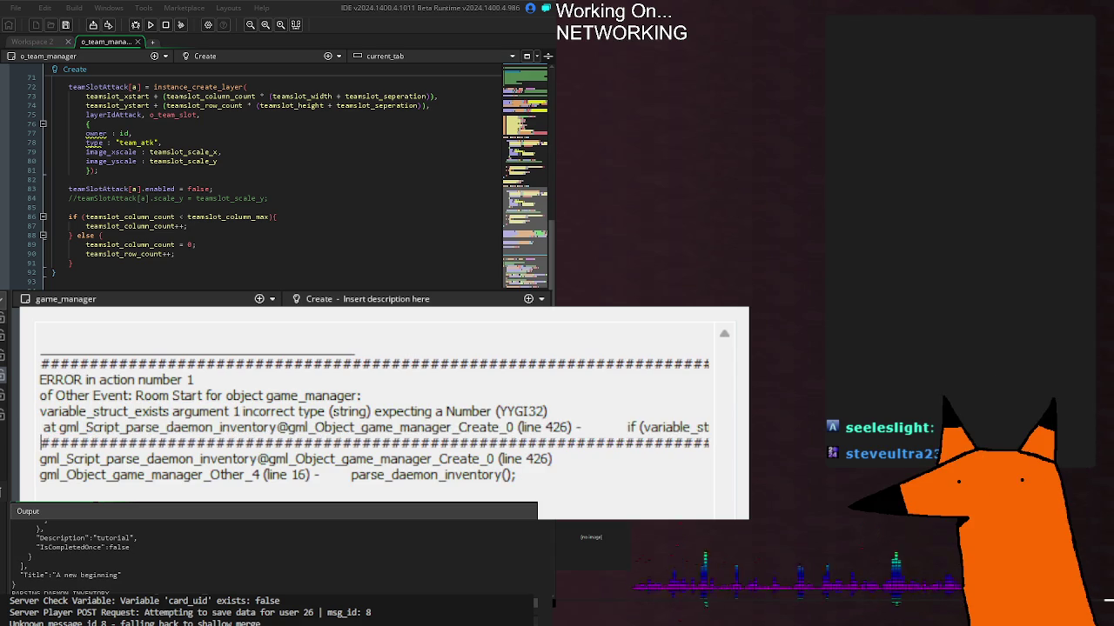
key(shift+Down)
key(Down)
key(shift+End)
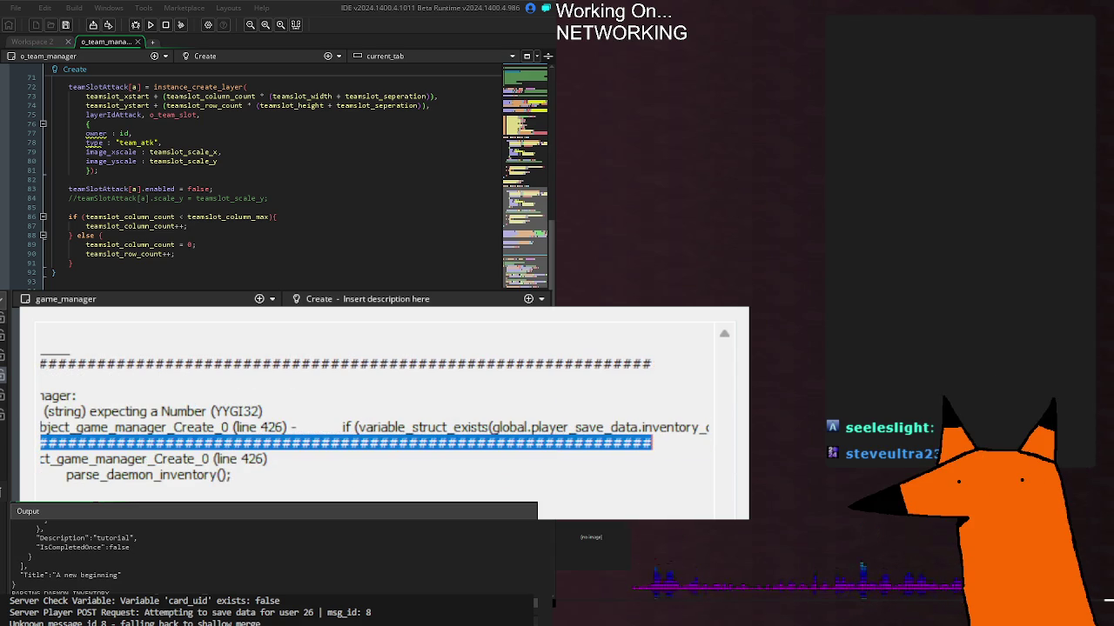
key(Up)
key(End)
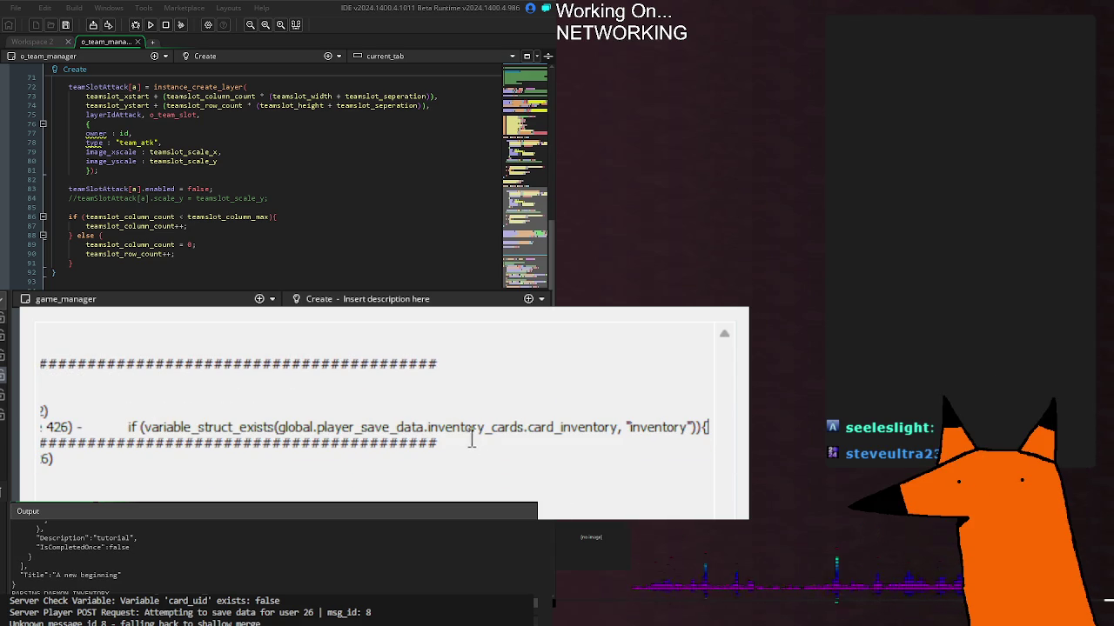
Inspect the variable_struct_exists call, its card_inventory argument and the "inventory" key, then close the error
double_click(190, 427)
click(308, 426)
mouse_move(360, 427)
mouse_down()
mouse_move(626, 430)
mouse_move(169, 418)
mouse_up()
click(235, 410)
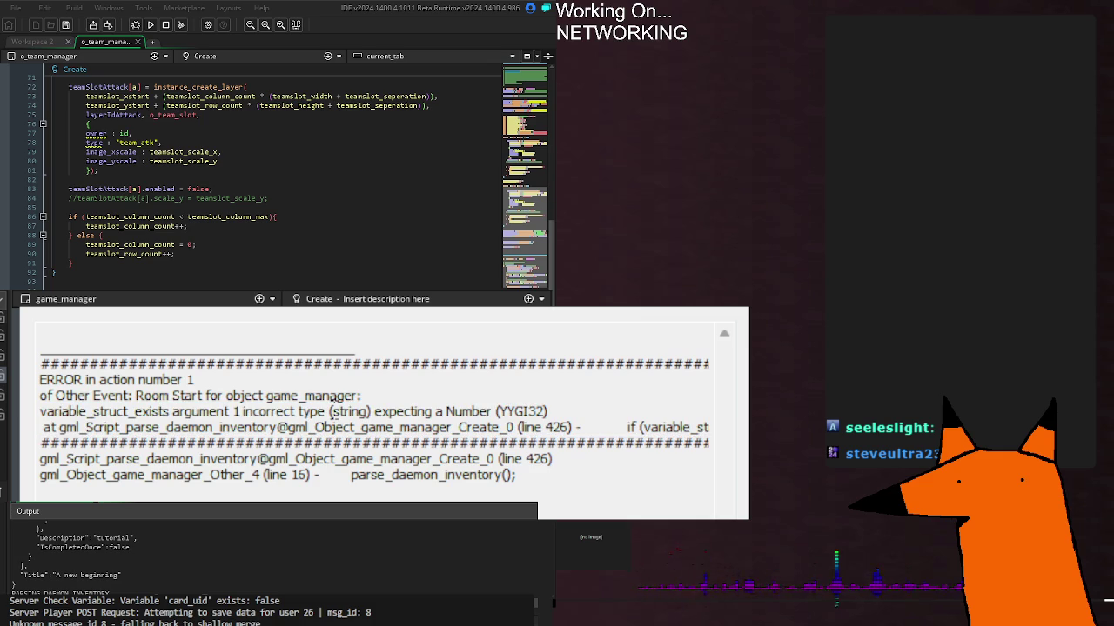
mouse_move(235, 410)
mouse_down()
mouse_move(626, 414)
mouse_move(654, 440)
mouse_move(712, 427)
mouse_up()
click(696, 427)
click(662, 427)
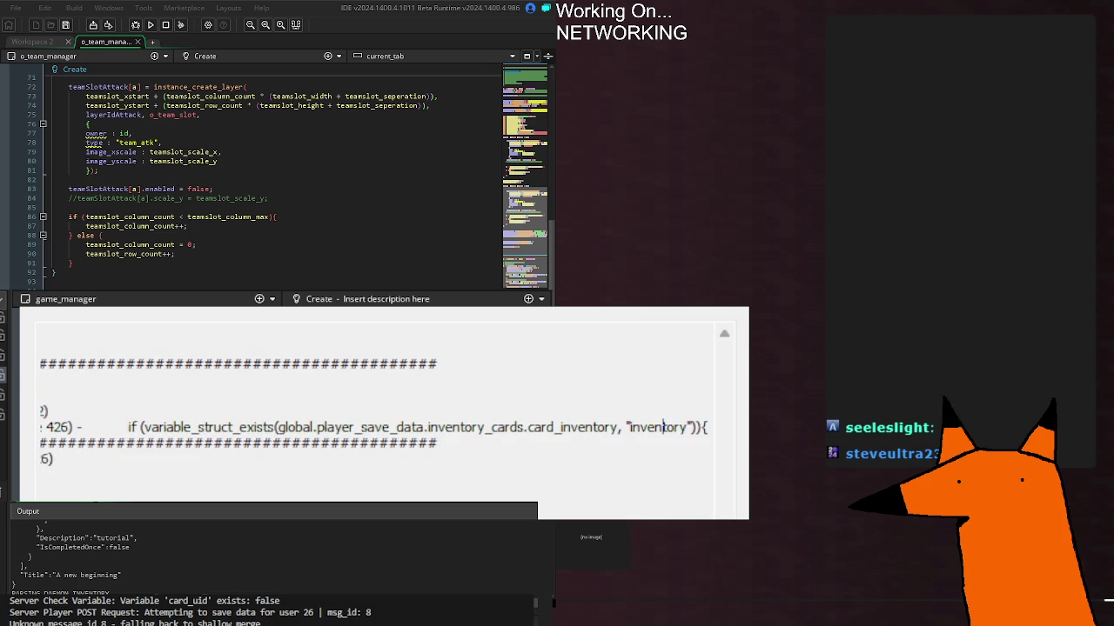
key(alt+F4)
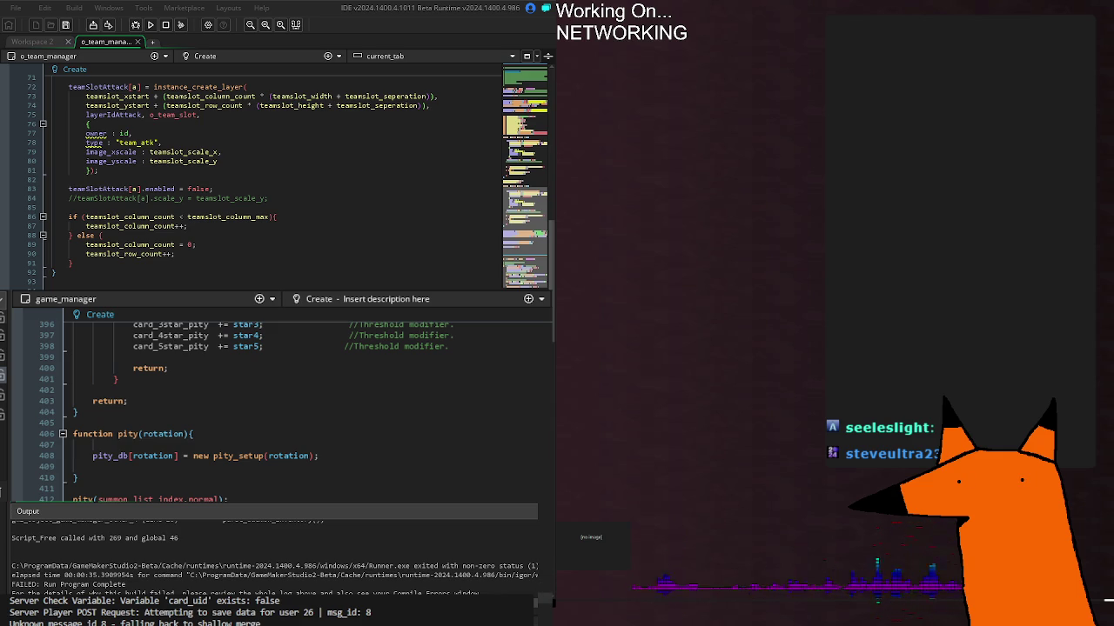
Run the project again; the log ends with the save request and unknown message id 8
right_click(125, 505)
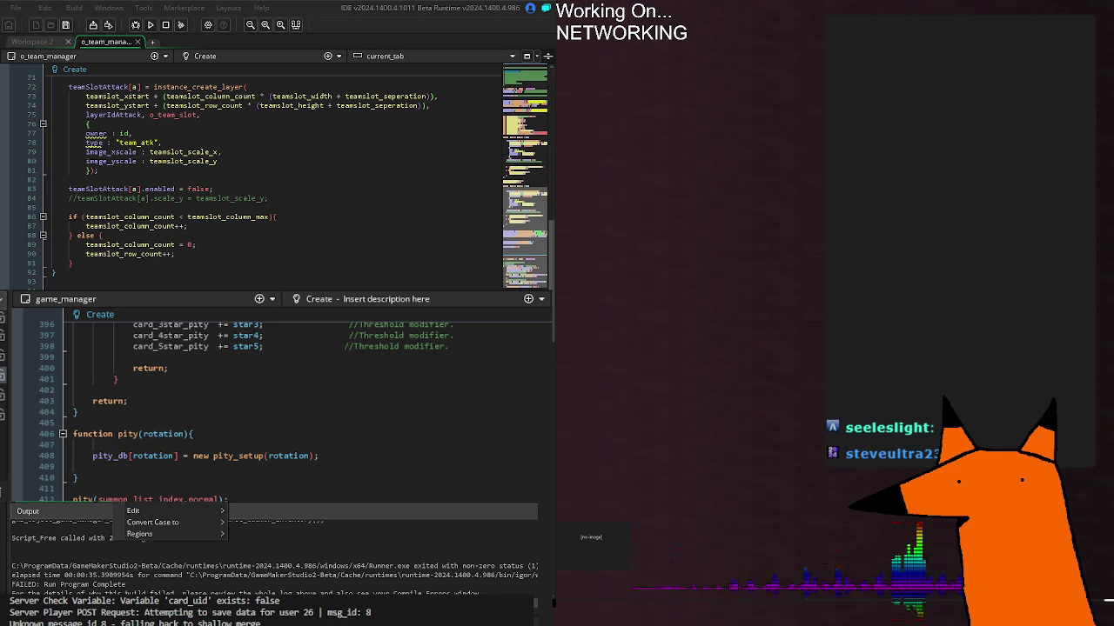
key(Escape)
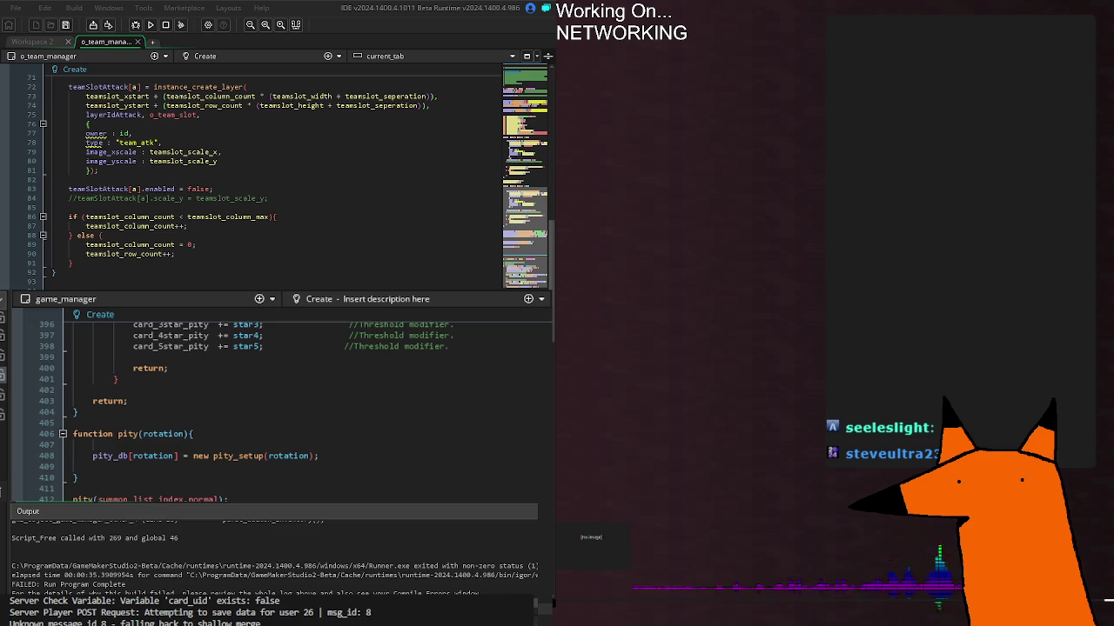
key(F5)
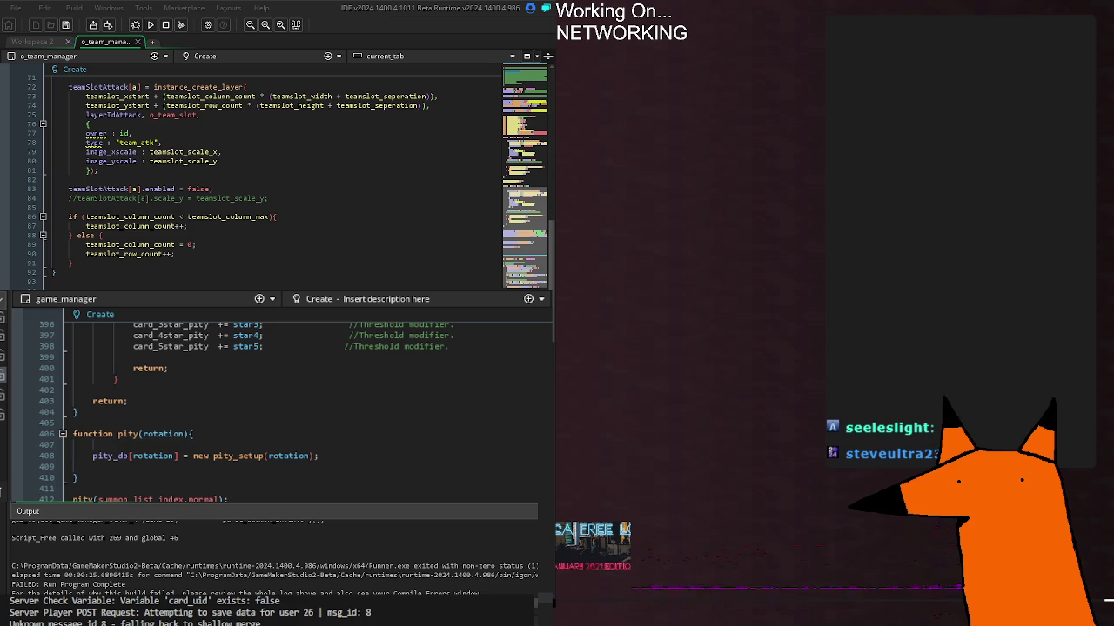
Cycle the lower pane's editors to o_core_summon_manager's Step event
key(ctrl+Tab)
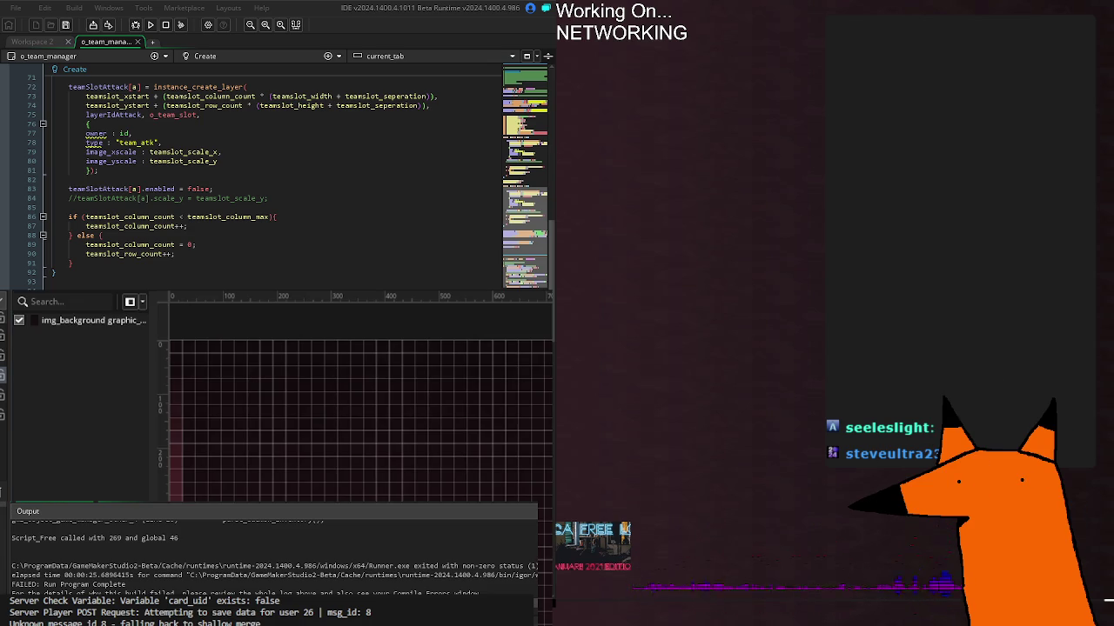
key(ctrl+Tab)
key(ctrl+Tab)
key(ctrl+shift+Tab)
key(ctrl+Tab)
key(ctrl+shift+Tab)
key(ctrl+Tab)
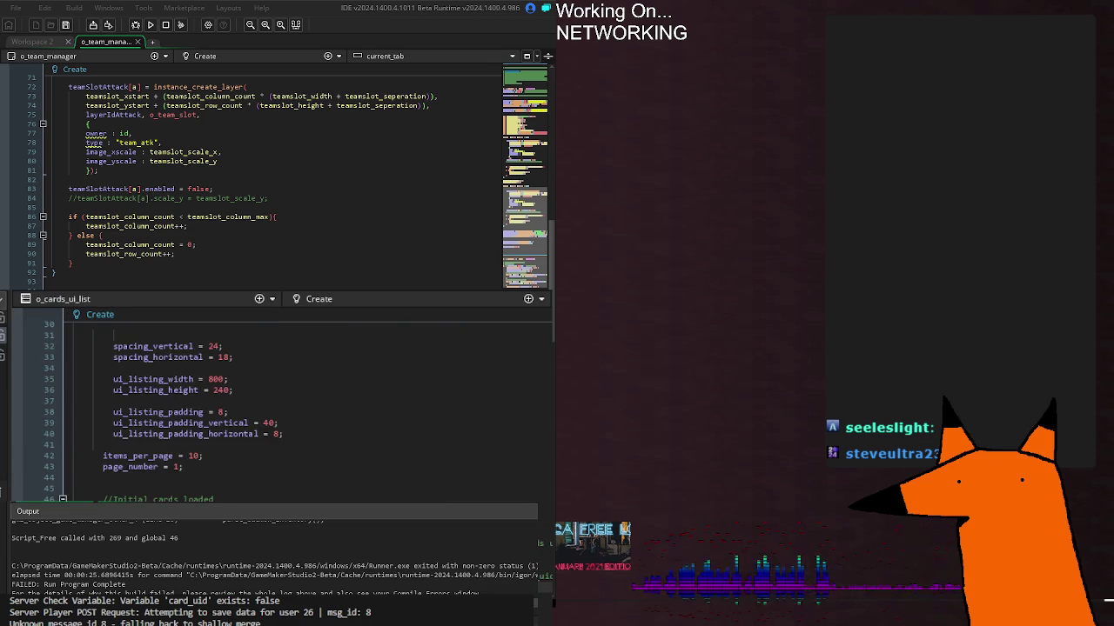
key(ctrl+Tab)
key(ctrl+Tab)
key(ctrl+Tab)
key(ctrl+Tab)
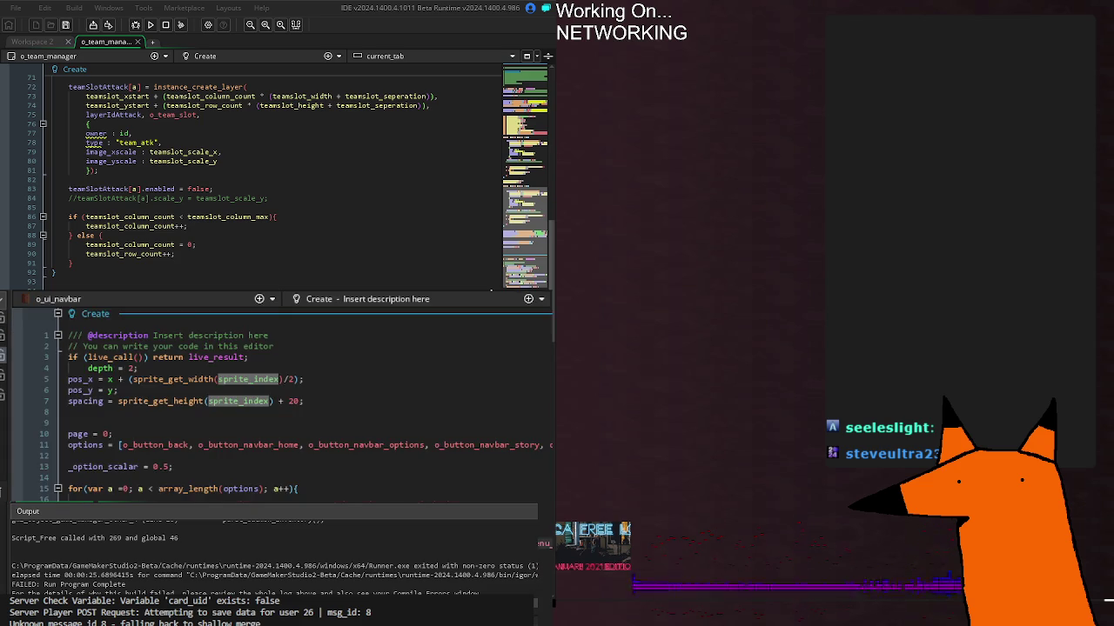
Scroll to line 155, where the card inventory goes under "inventory" in a ds_map for the server
scroll(287, 409, up, 20)
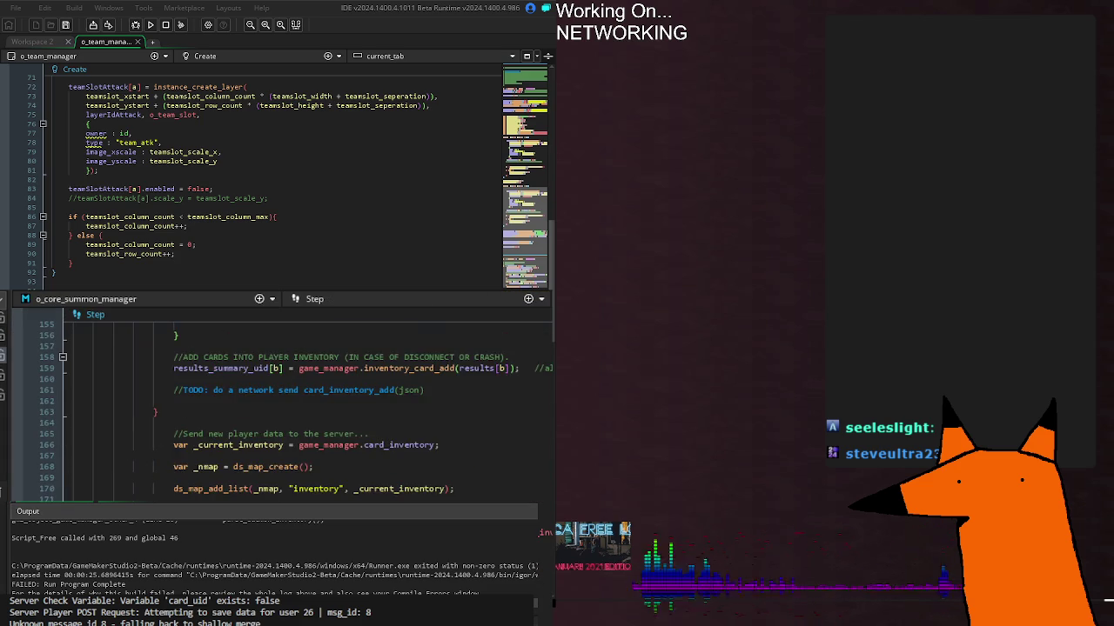
scroll(288, 409, down, 3)
scroll(287, 409, up, 10)
scroll(287, 409, down, 7)
scroll(287, 409, down, 10)
scroll(287, 409, down, 6)
click(485, 500)
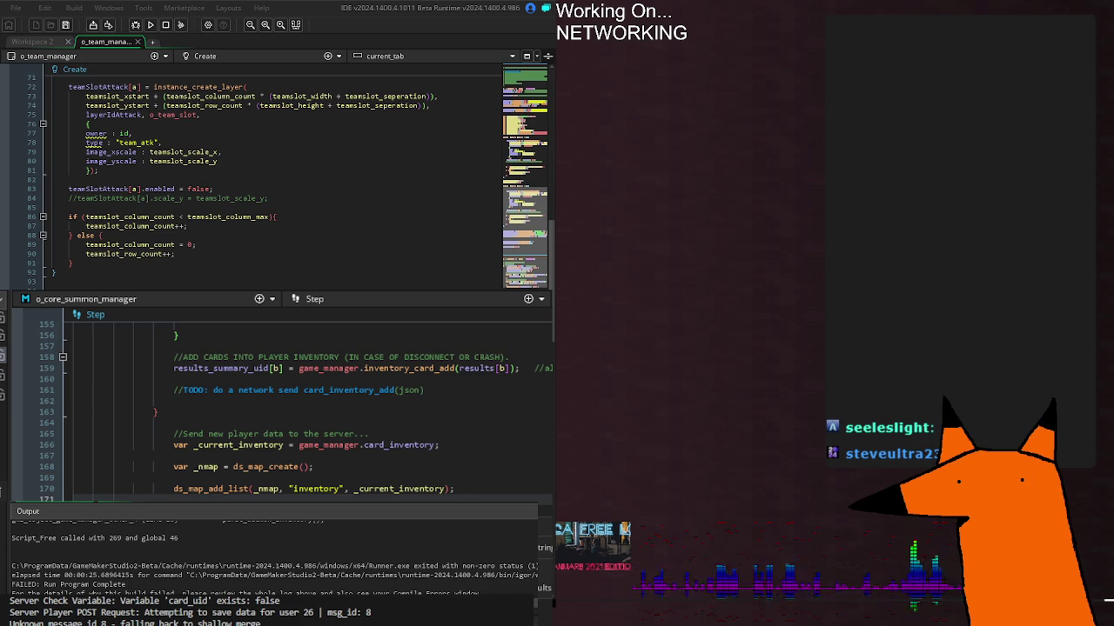
mouse_move(393, 372)
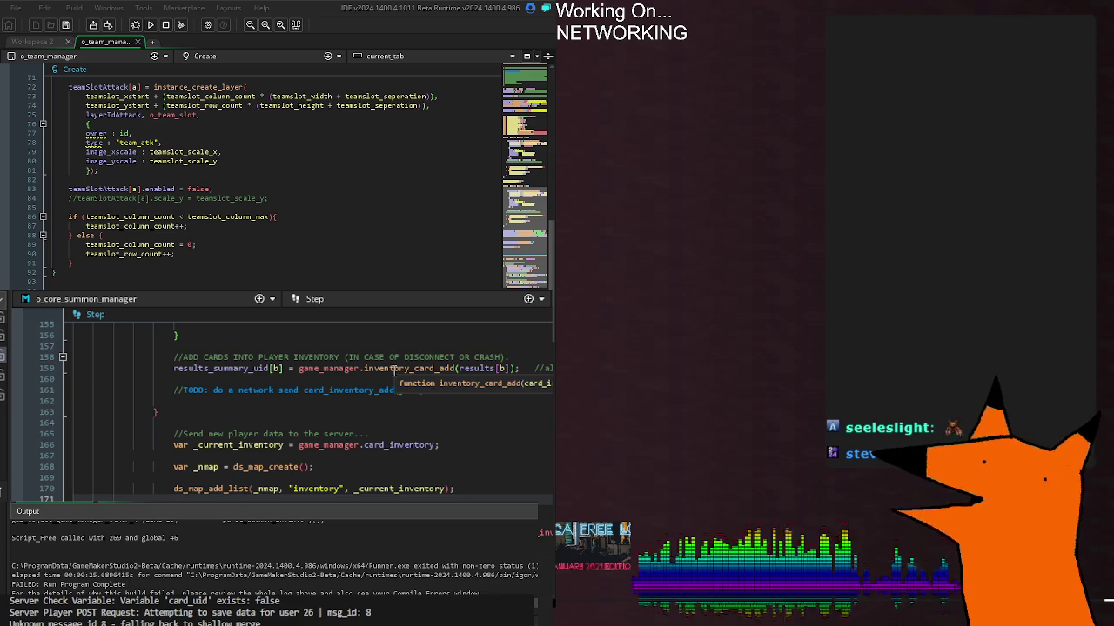
click(475, 372)
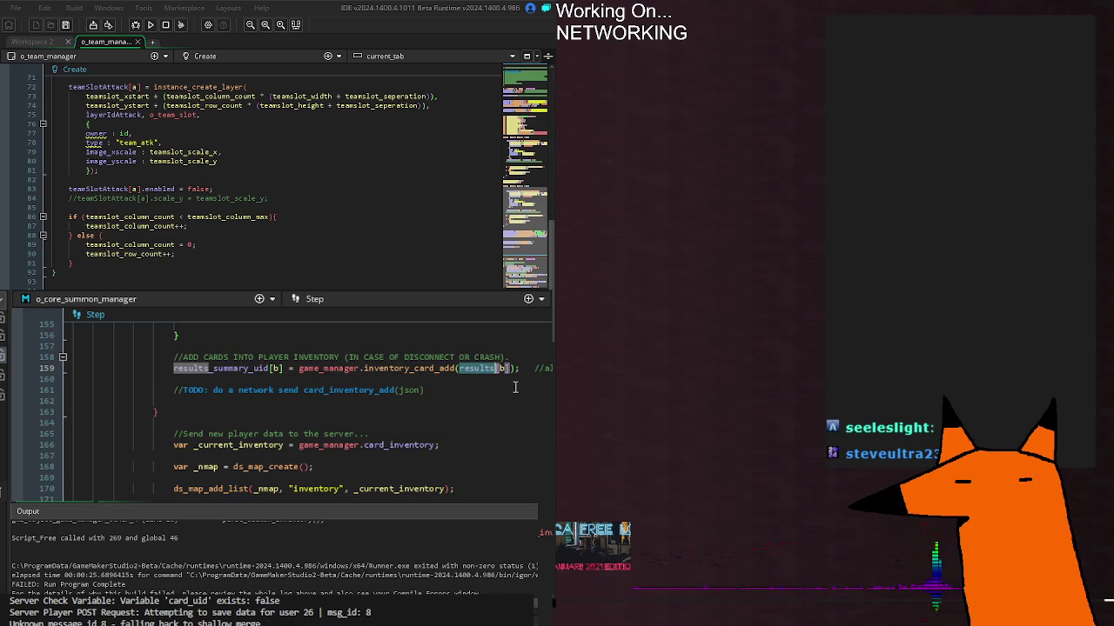
click(490, 488)
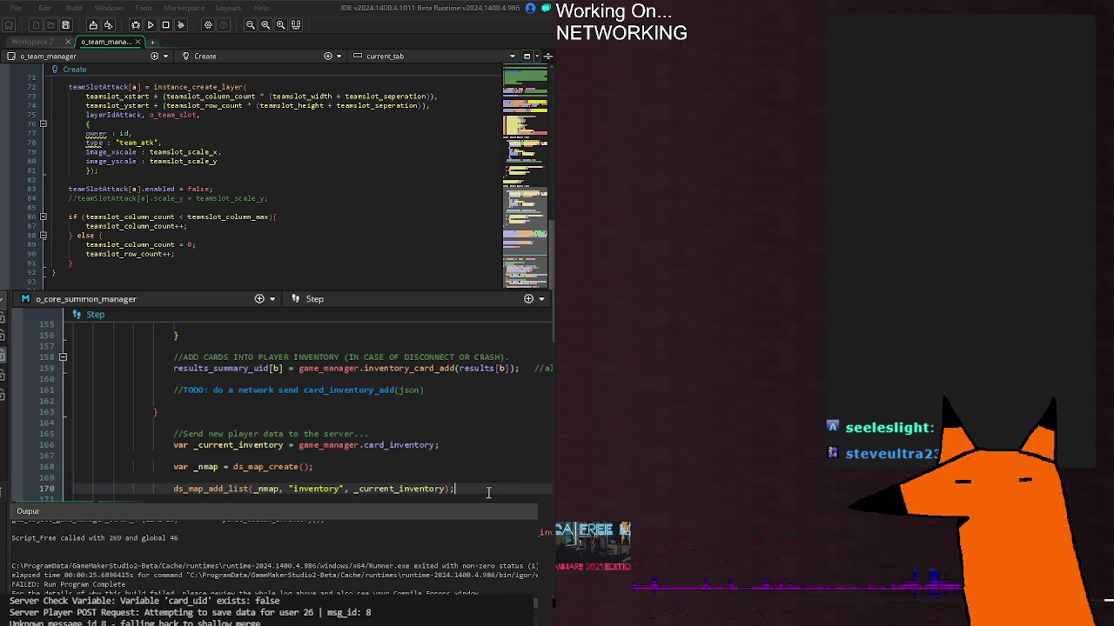
double_click(355, 489)
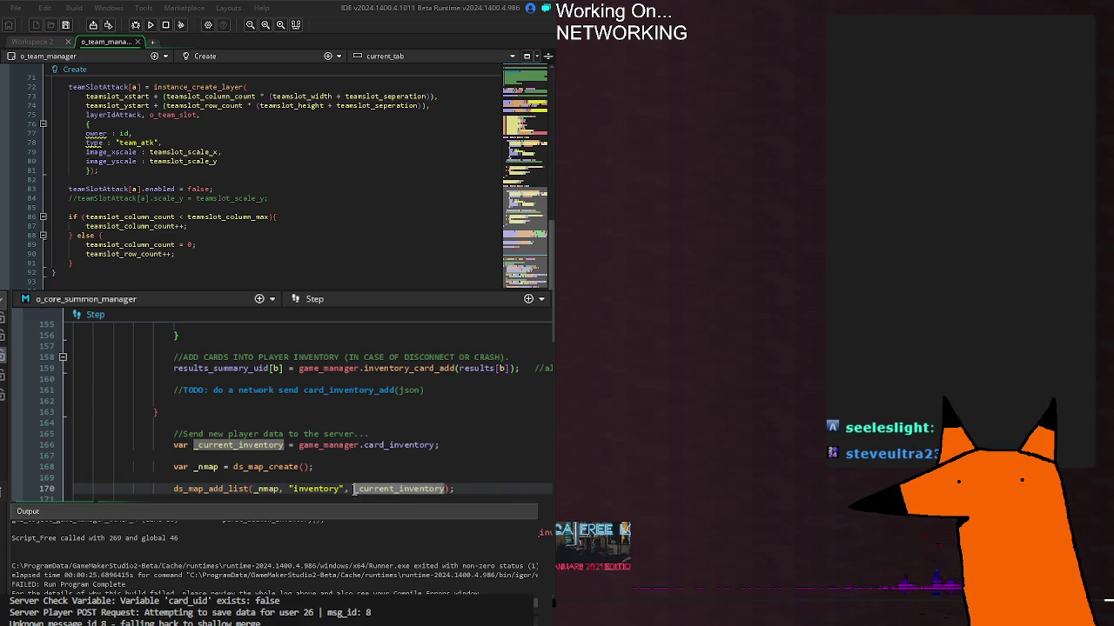
click(496, 486)
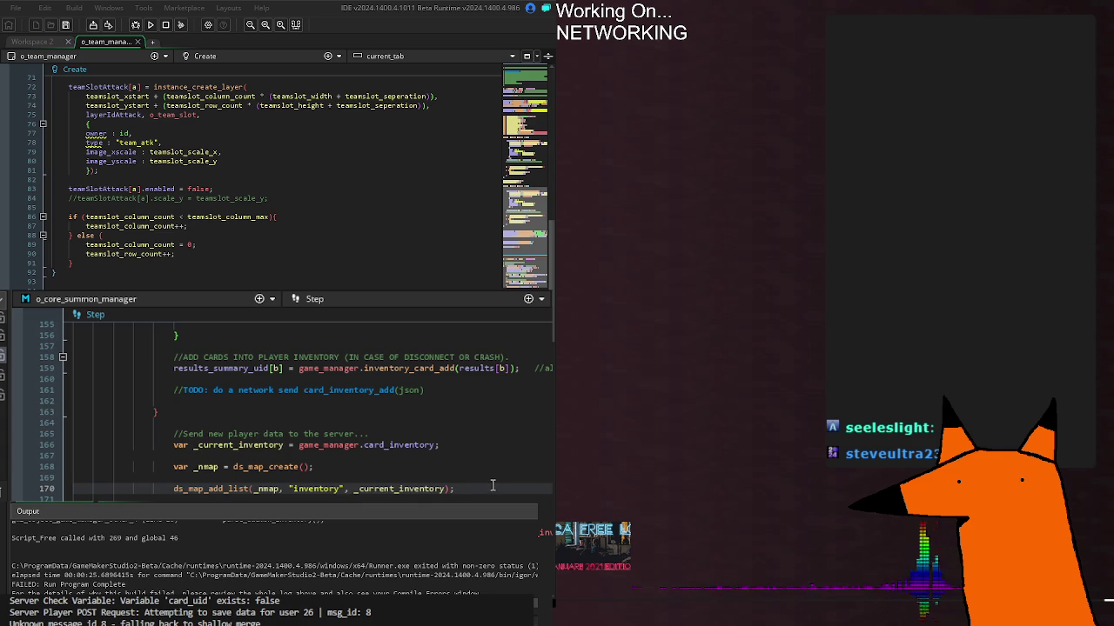
click(388, 456)
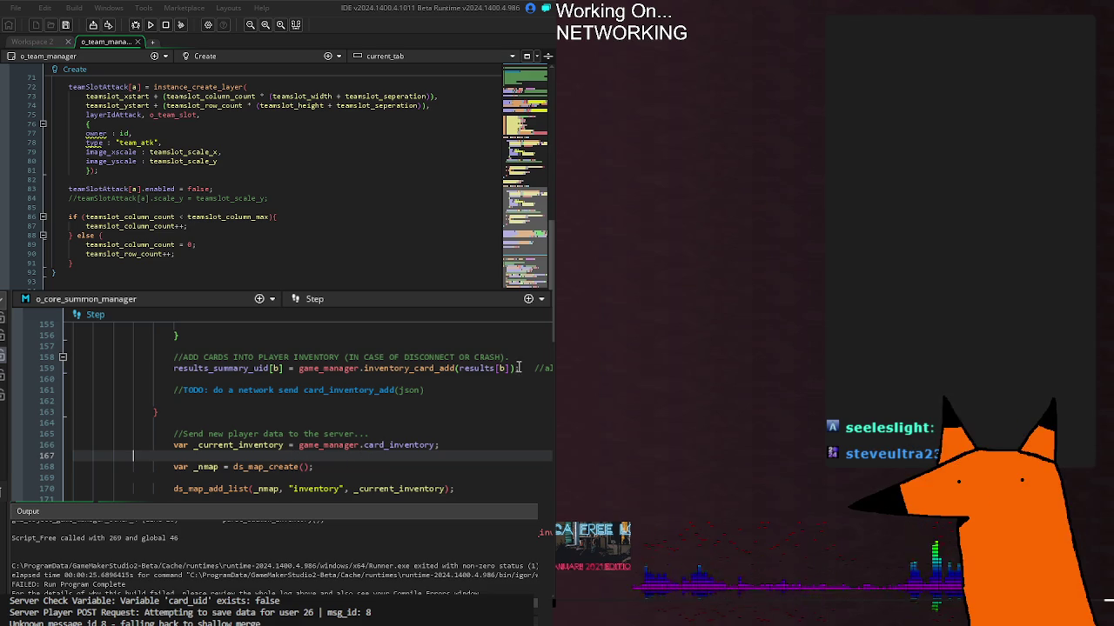
mouse_move(510, 368)
mouse_down()
mouse_move(454, 369)
mouse_move(460, 377)
mouse_up()
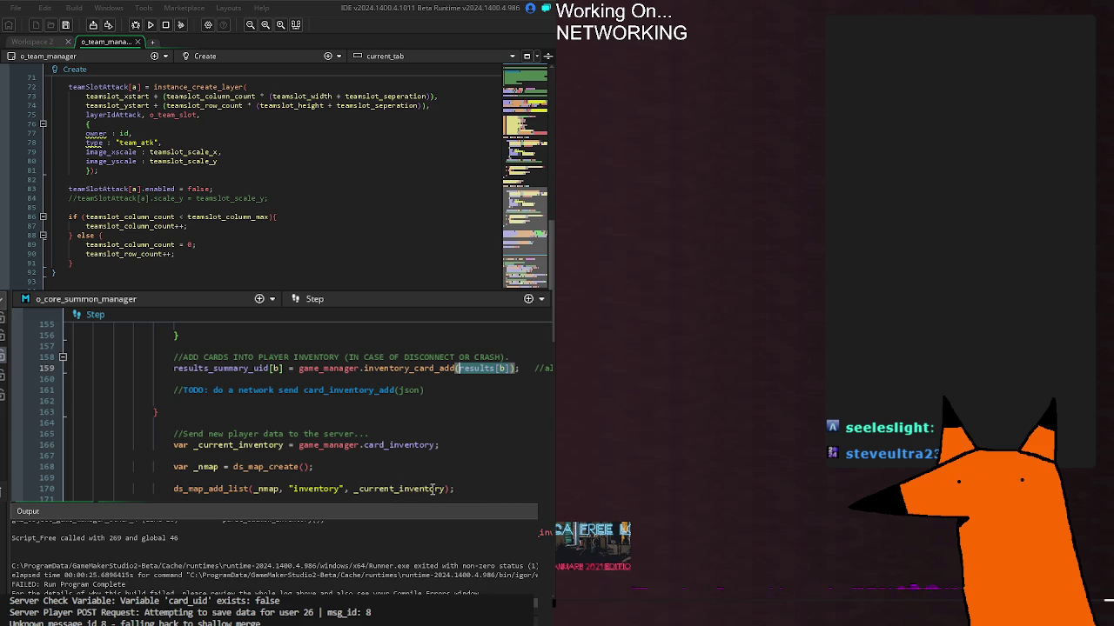
click(468, 490)
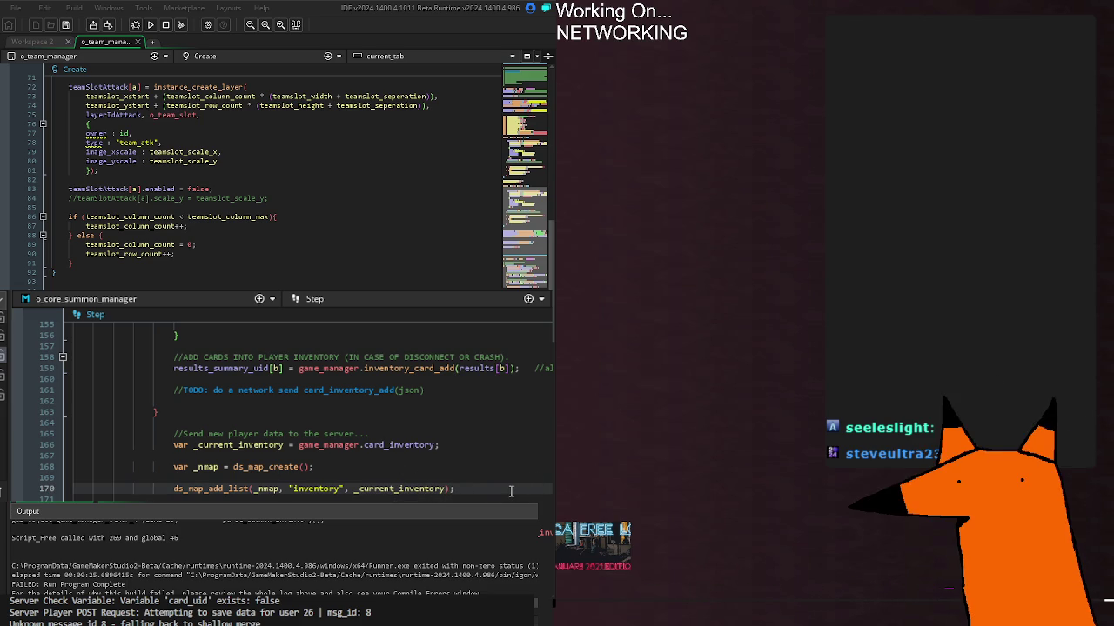
click(441, 477)
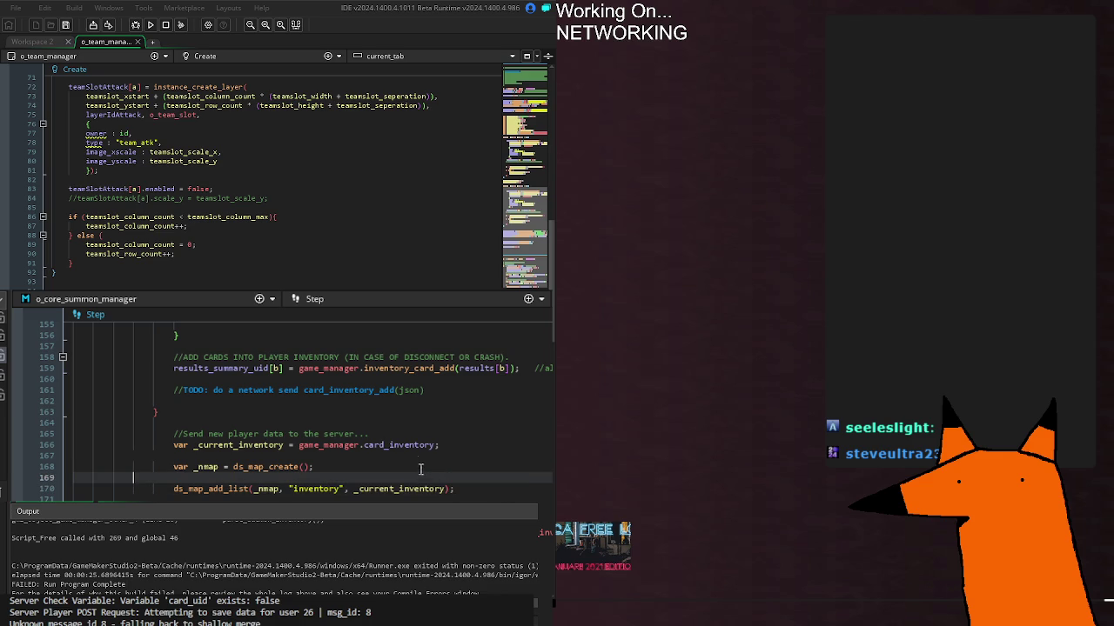
click(424, 468)
click(442, 390)
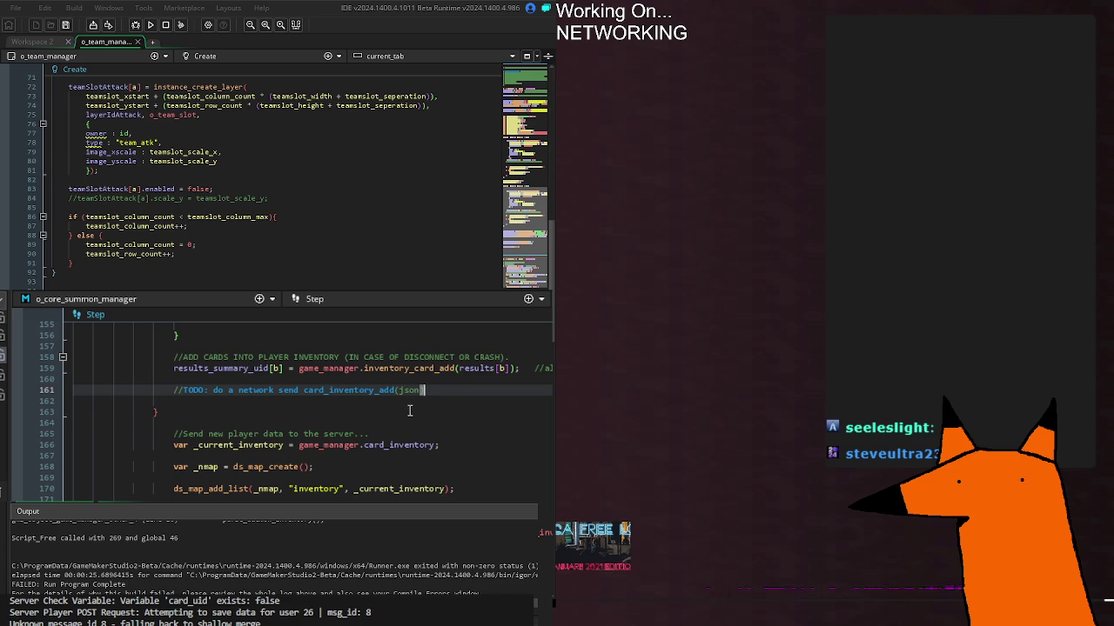
click(405, 411)
click(425, 424)
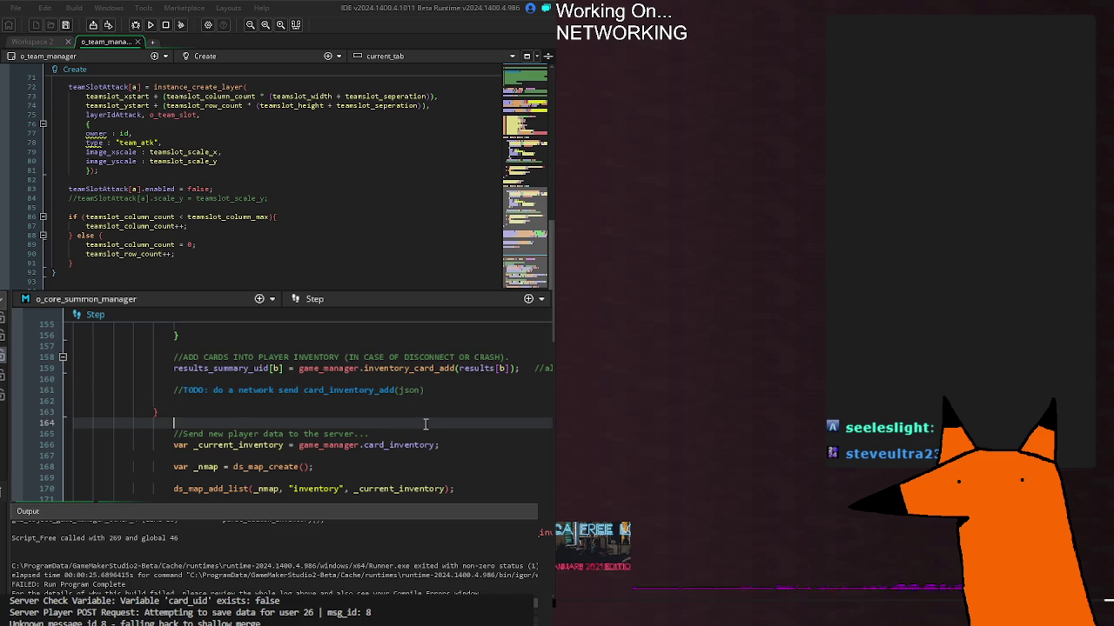
click(461, 445)
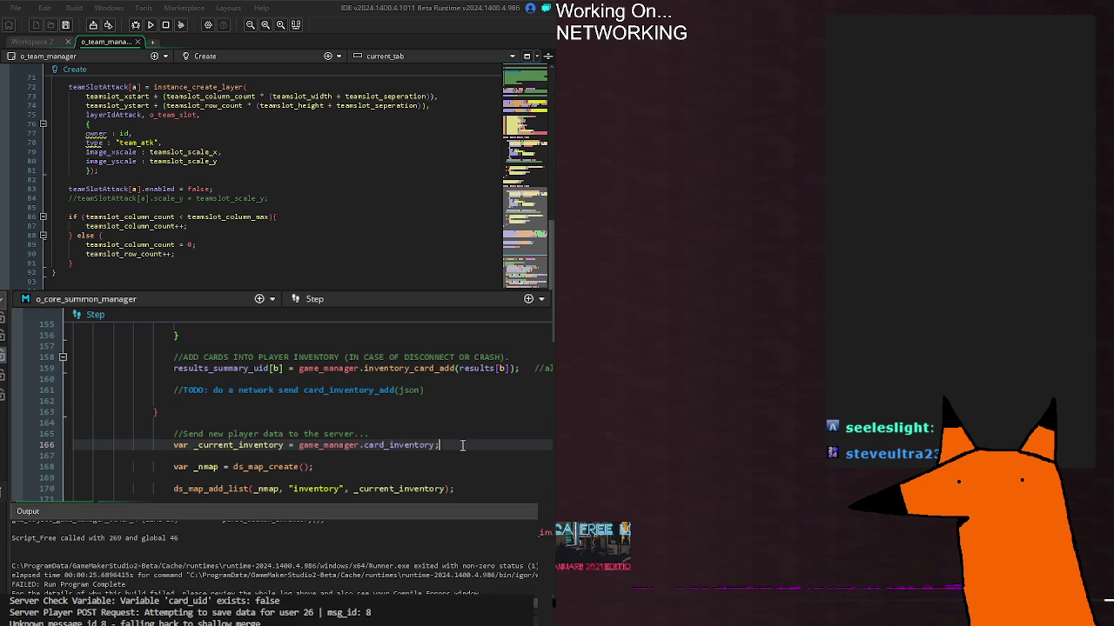
double_click(436, 445)
drag(438, 445, 298, 445)
click(299, 445)
click(386, 431)
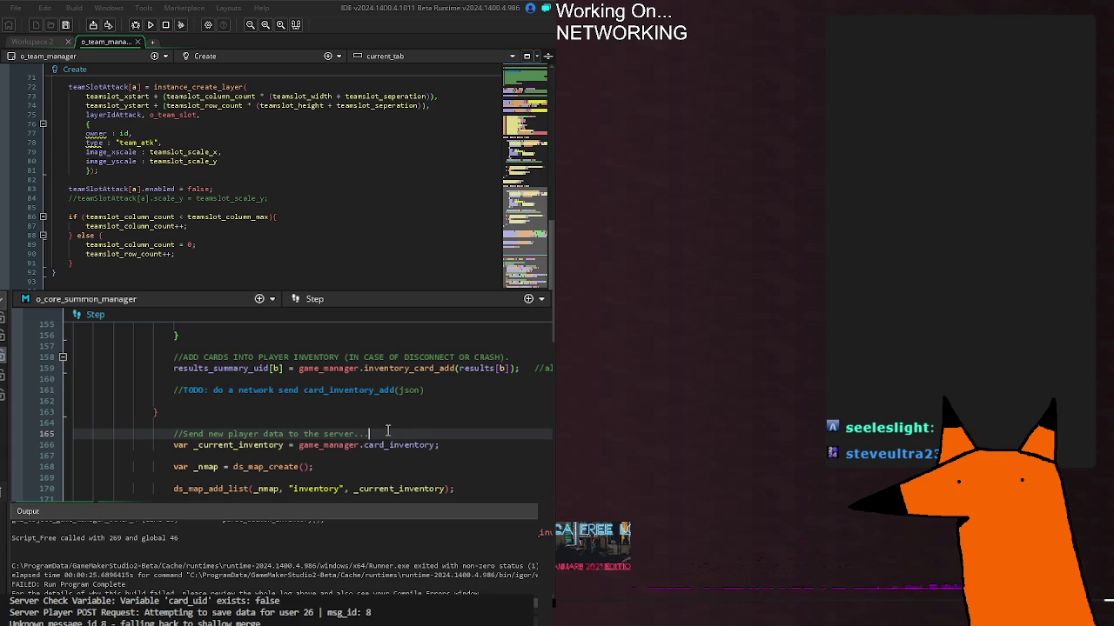
scroll(516, 438, up, 4)
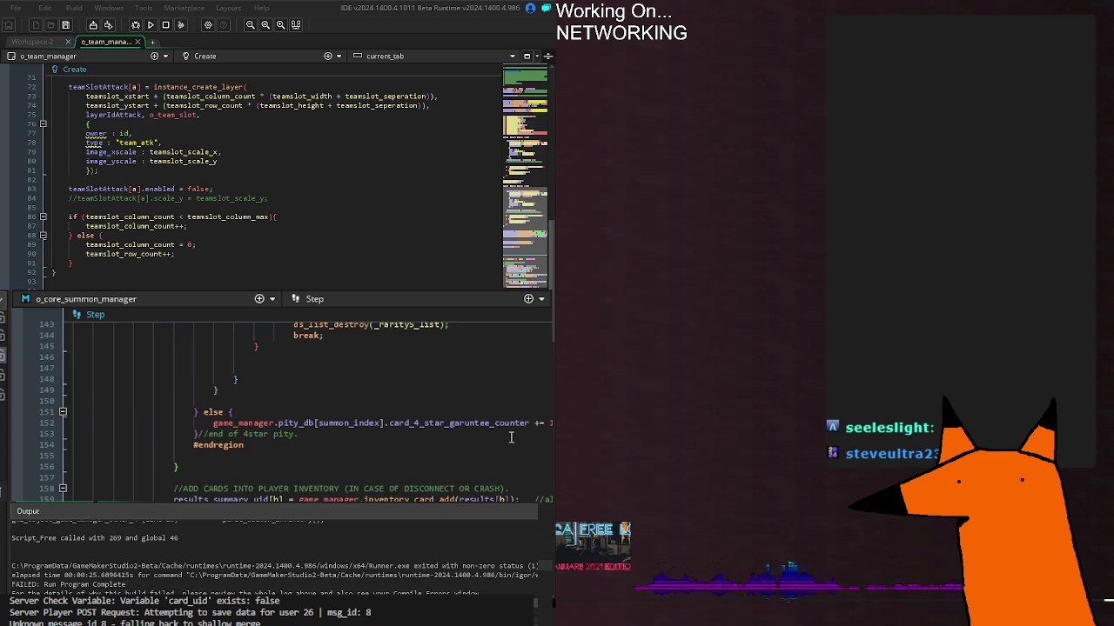
scroll(505, 439, down, 4)
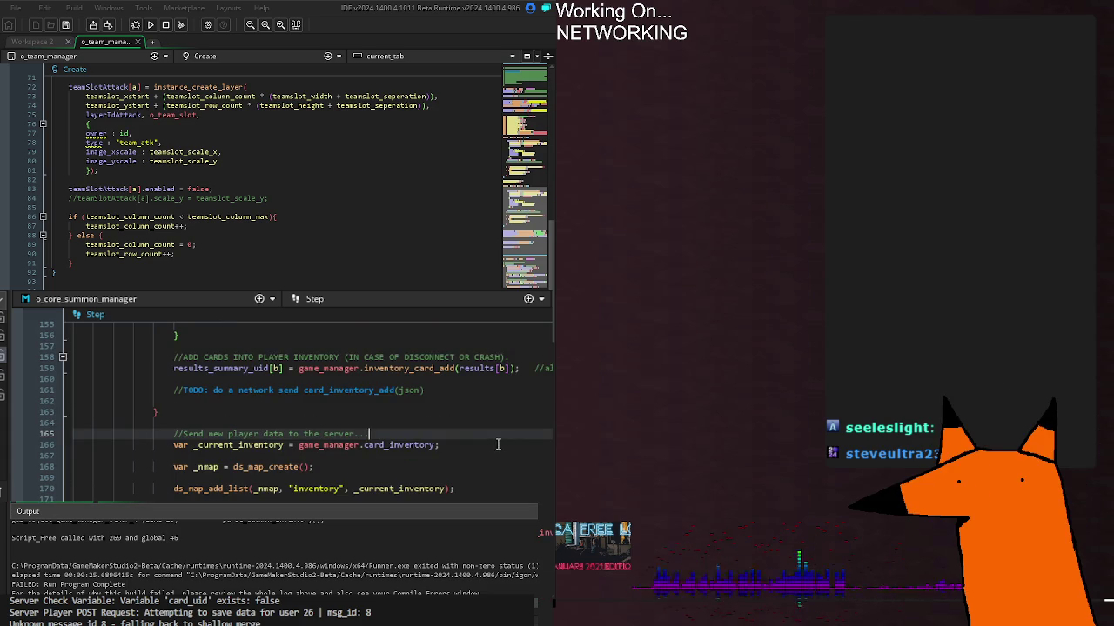
click(493, 446)
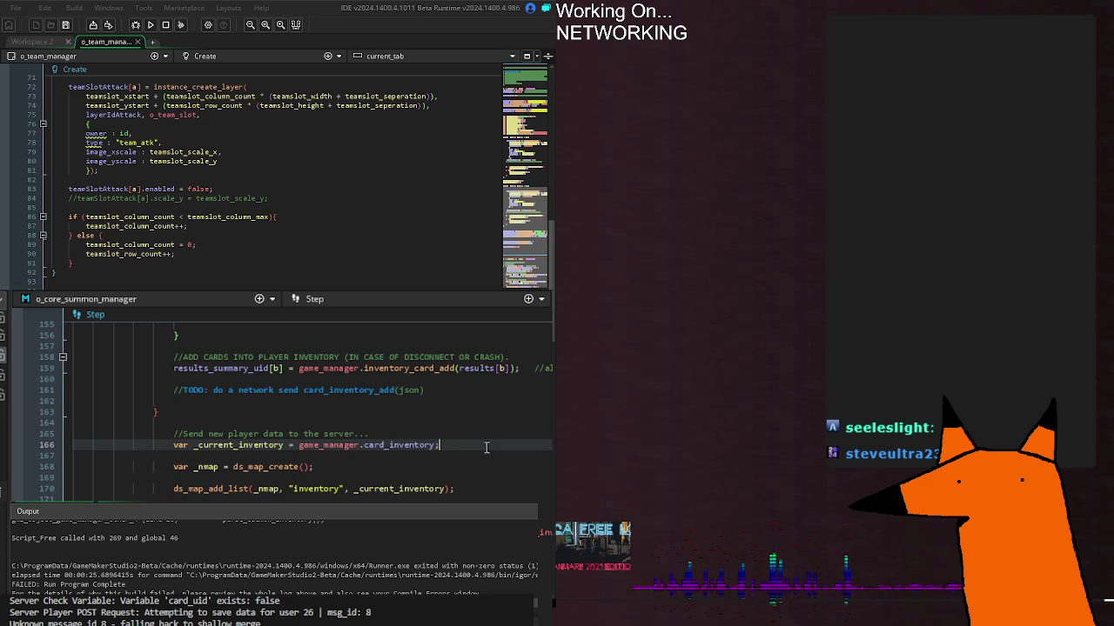
mouse_move(414, 370)
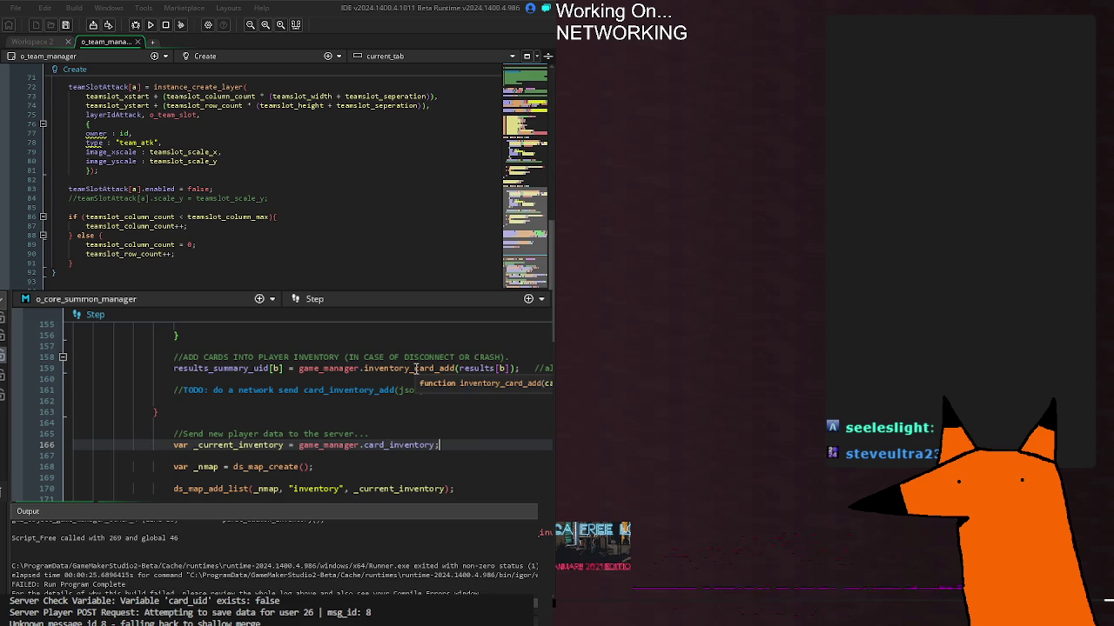
middle_click(415, 367)
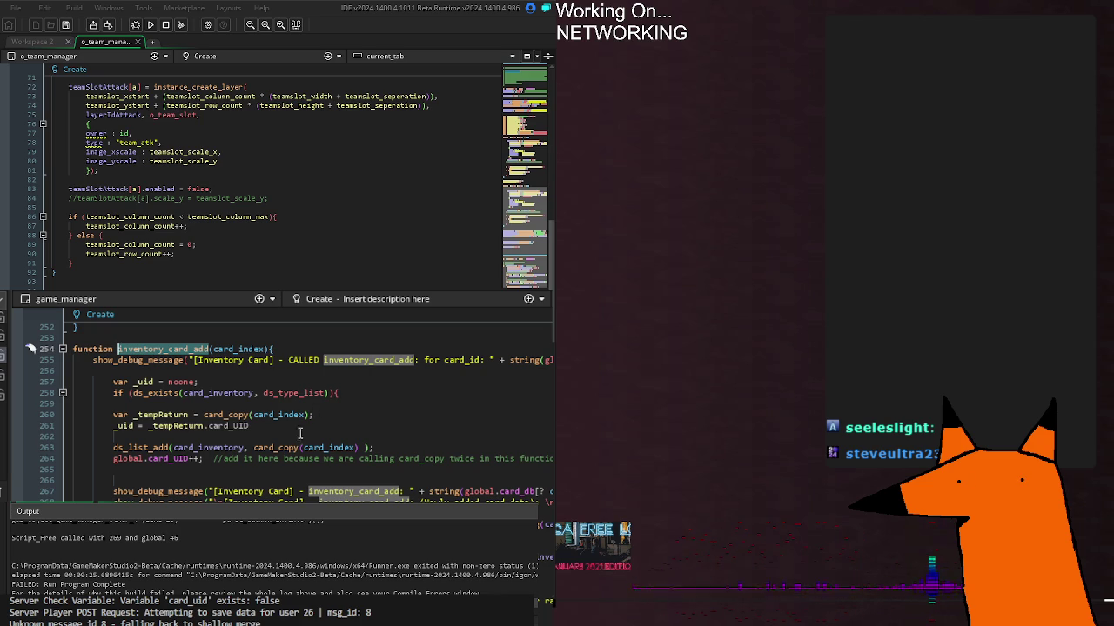
mouse_move(269, 444)
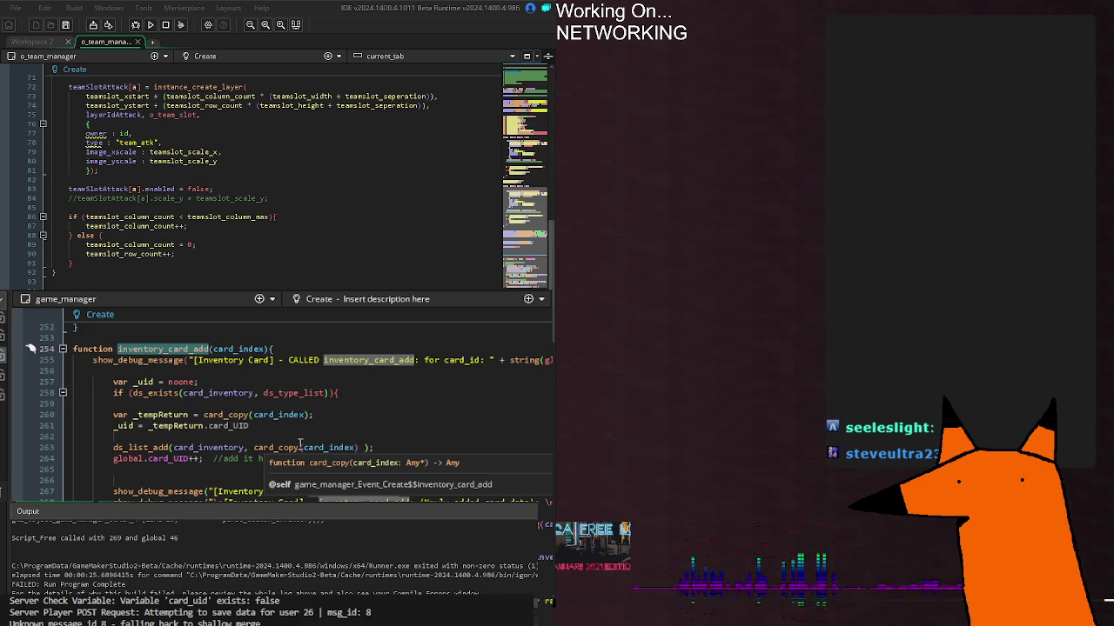
click(386, 444)
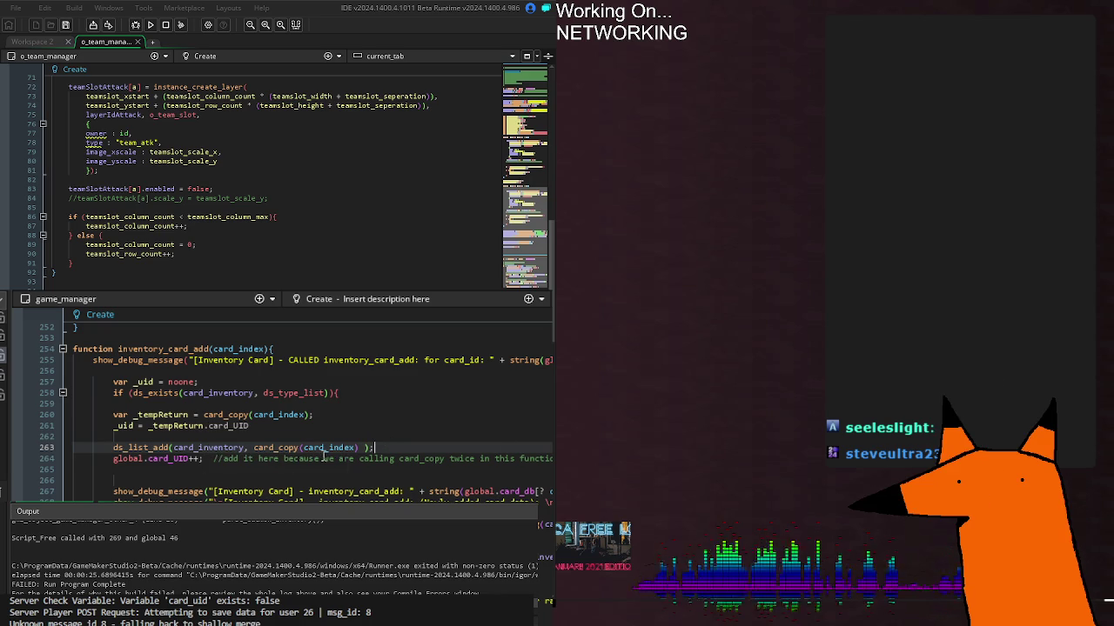
key(Down)
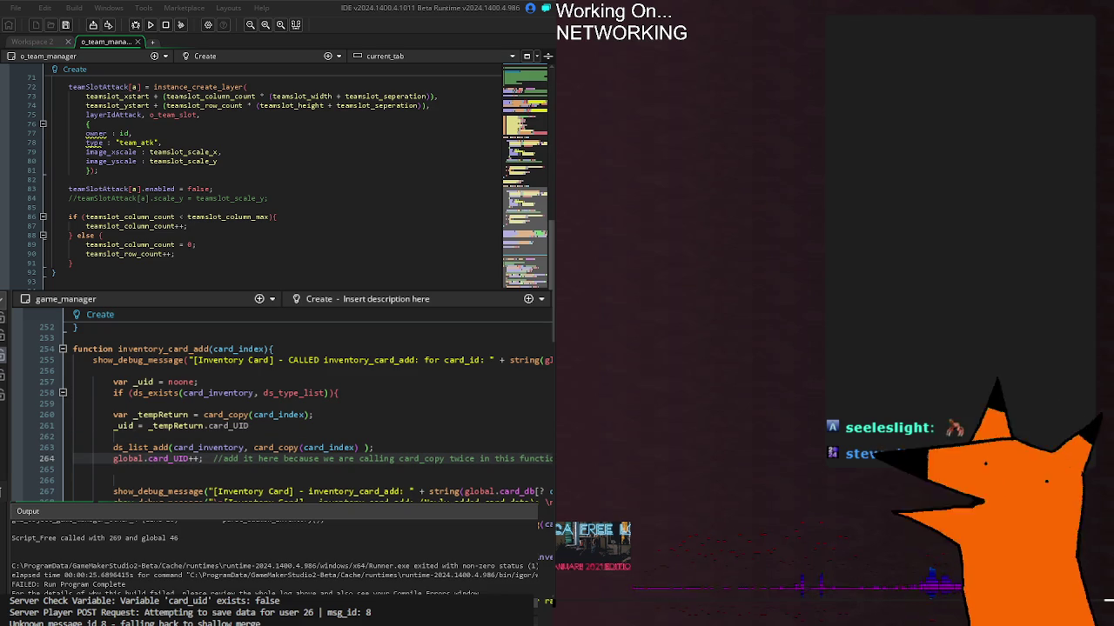
key(Up)
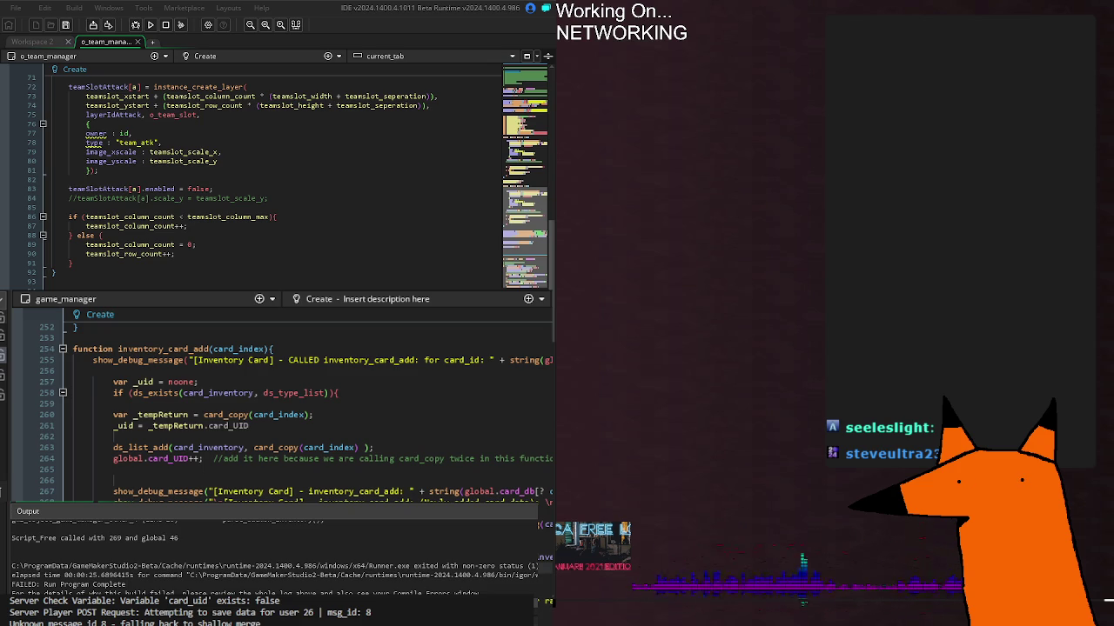
scroll(304, 409, right, 5)
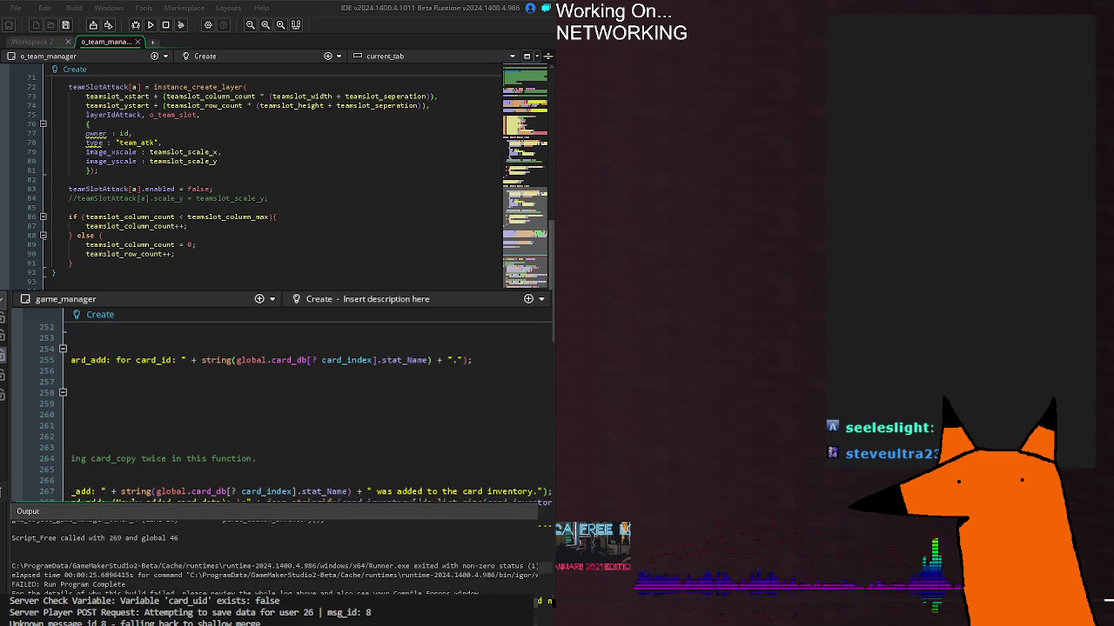
Scroll game_manager's Create code from inventory_card_add down to parse_daemon_inventory near line 415
scroll(304, 409, right, 3)
scroll(305, 409, left, 8)
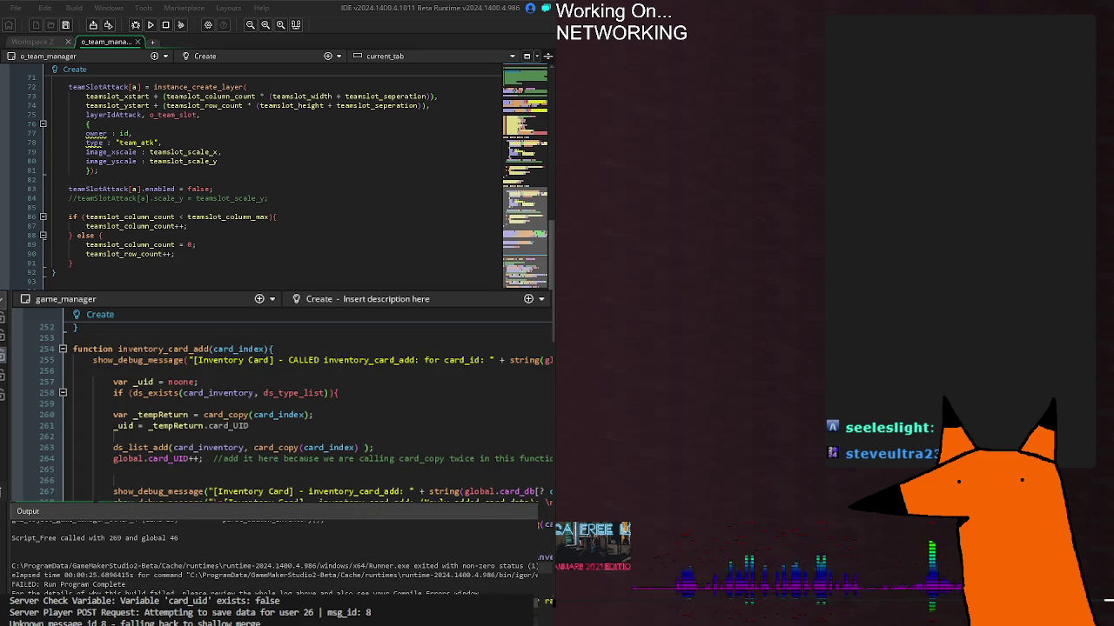
scroll(287, 404, up, 12)
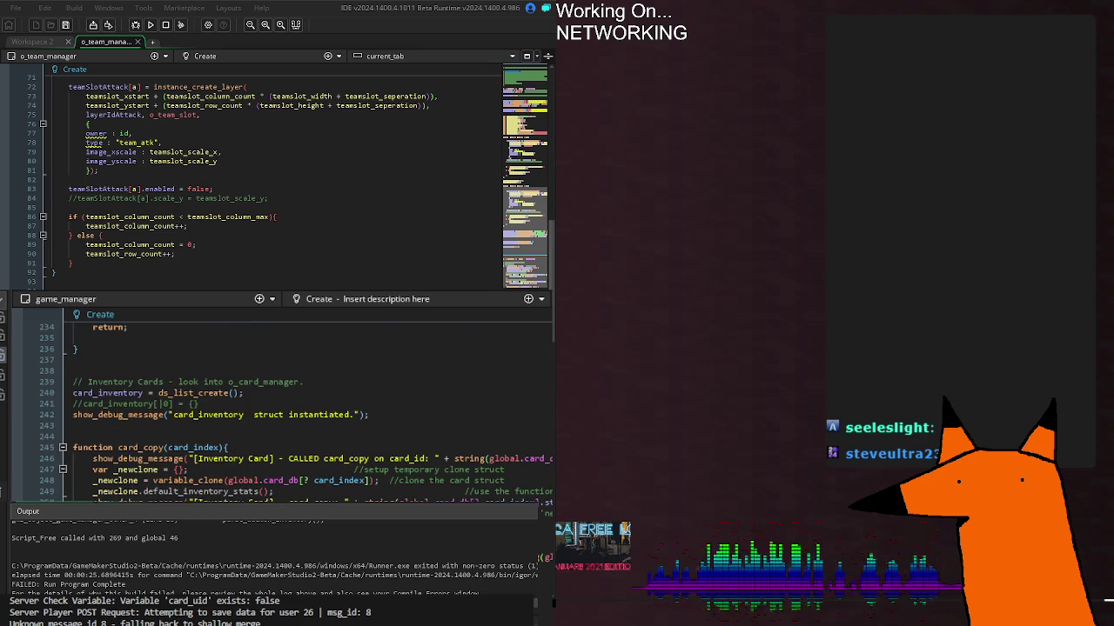
scroll(287, 405, down, 6)
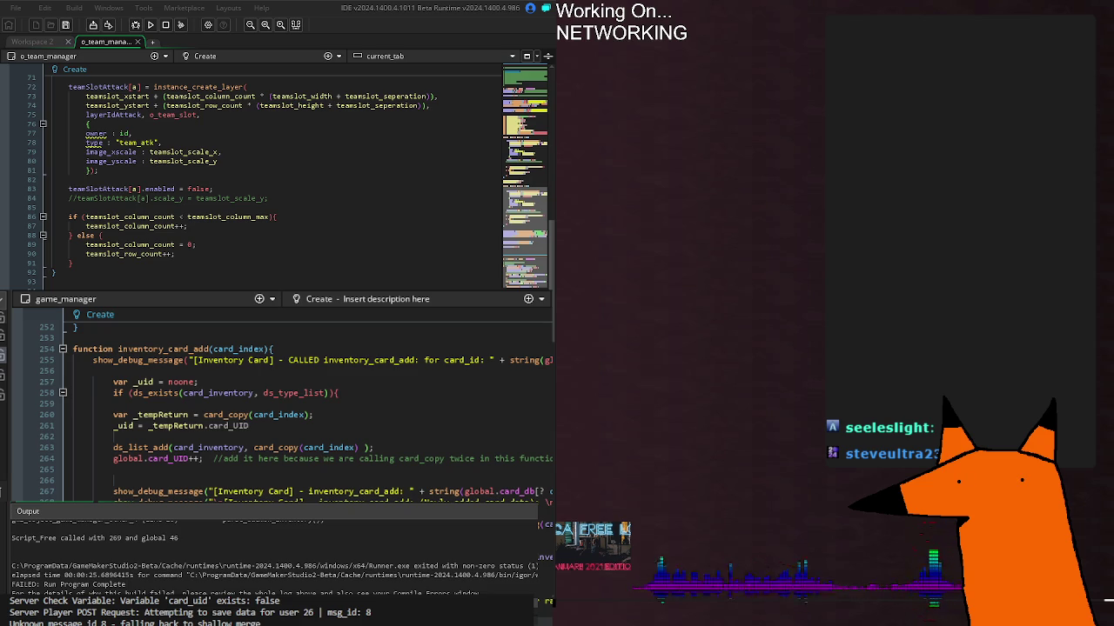
scroll(279, 409, down, 12)
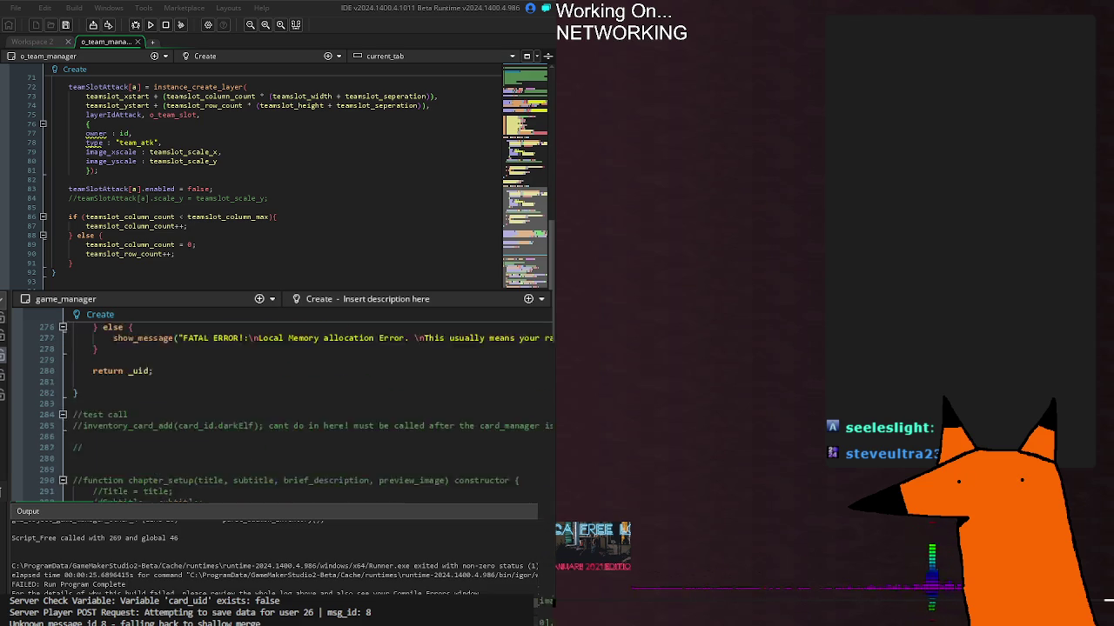
scroll(278, 409, up, 12)
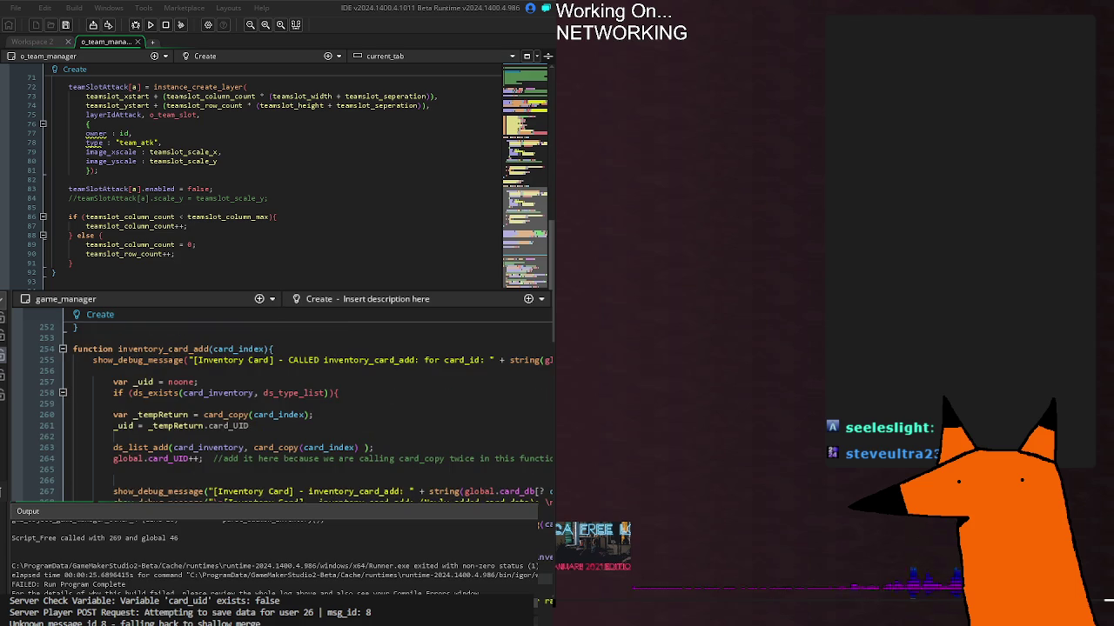
scroll(278, 409, down, 20)
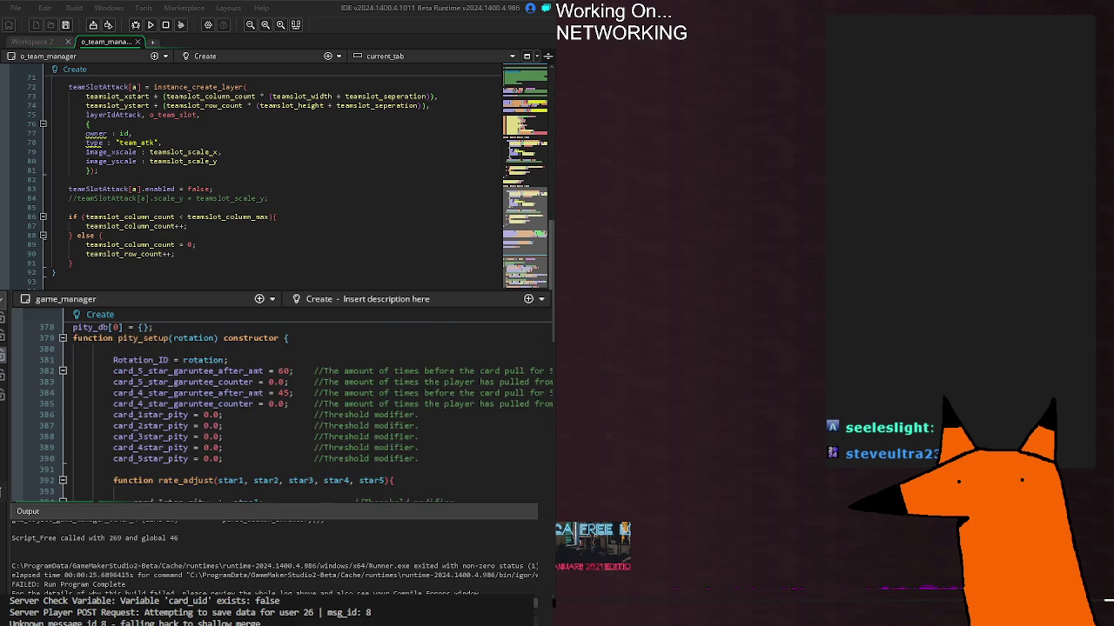
scroll(279, 409, down, 6)
scroll(278, 409, down, 4)
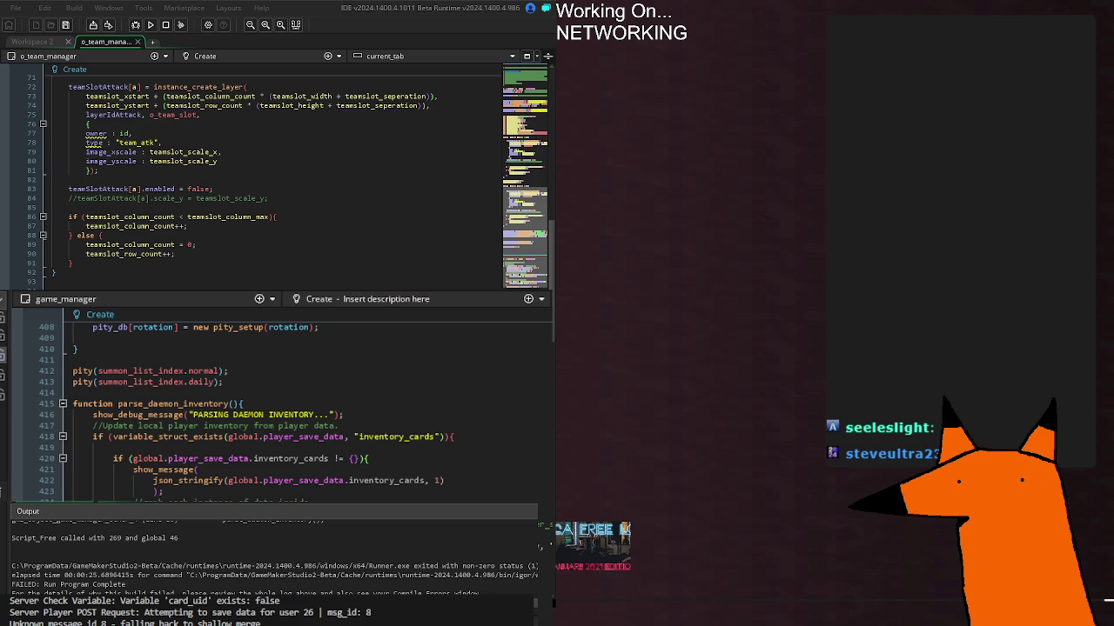
Cycle code tabs back to o_core_summon_manager's Step event and its _current_inventory assignment
key(ctrl+Tab)
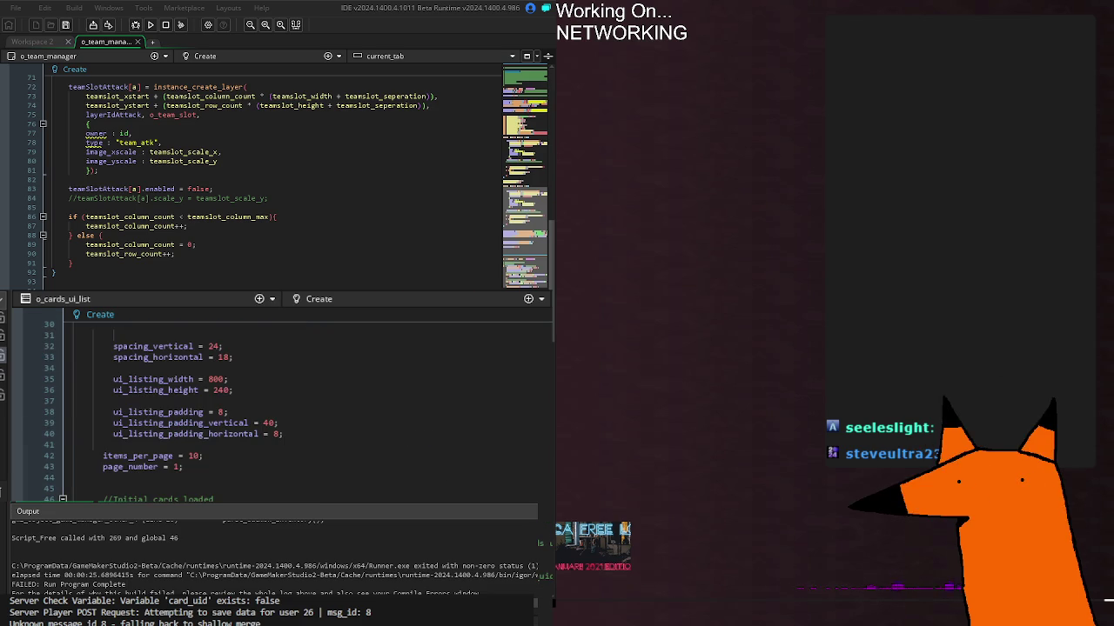
key(ctrl+Tab)
key(ctrl+Tab)
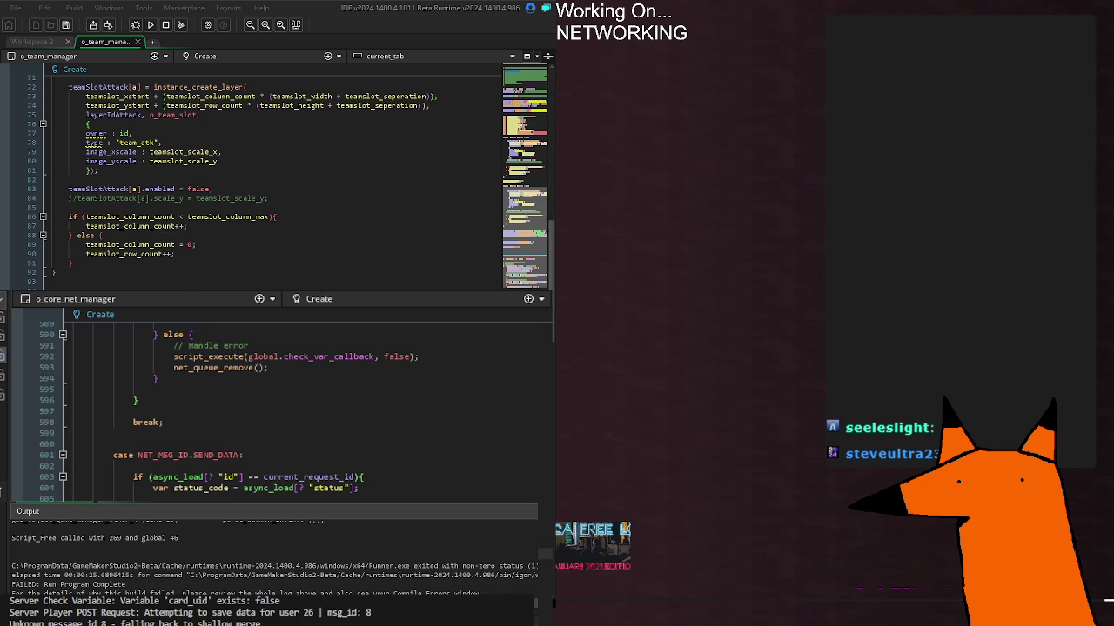
key(ctrl+Tab)
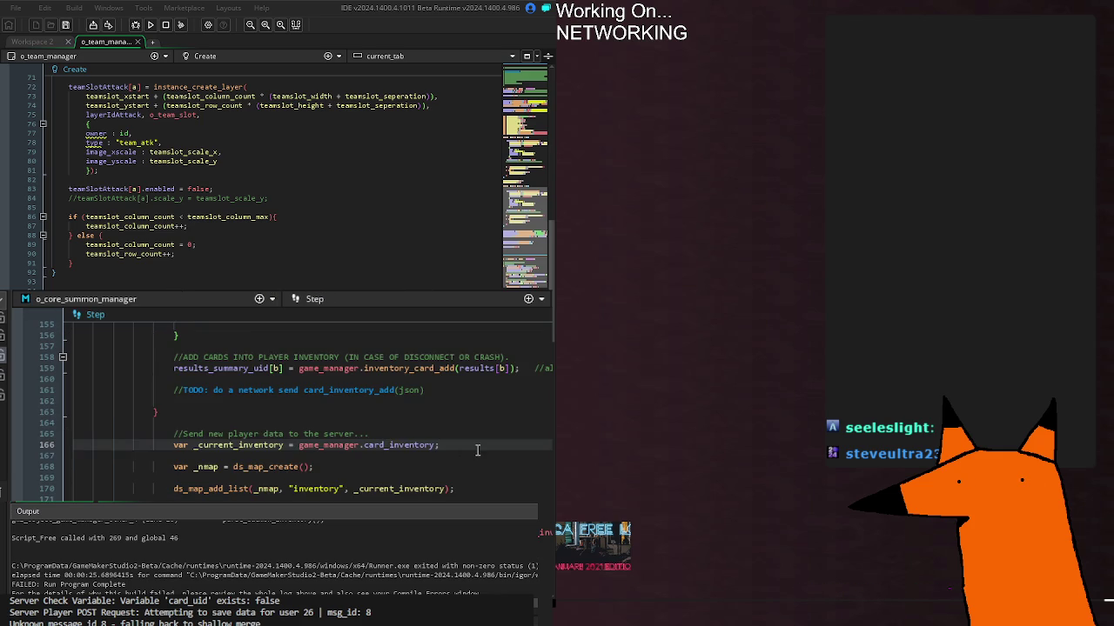
click(492, 481)
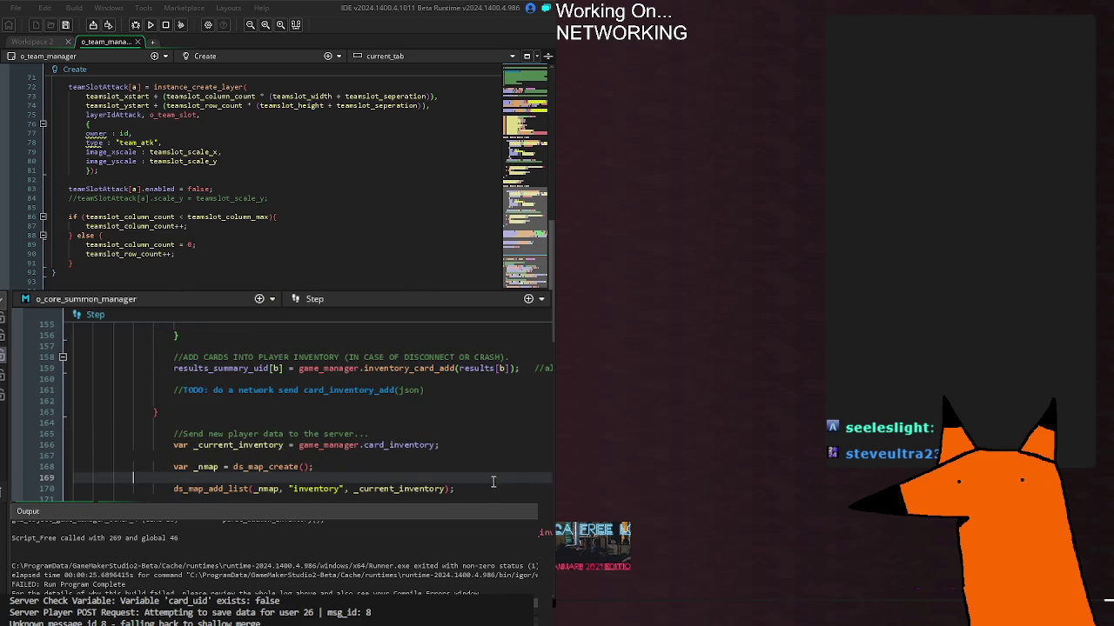
click(339, 470)
click(474, 445)
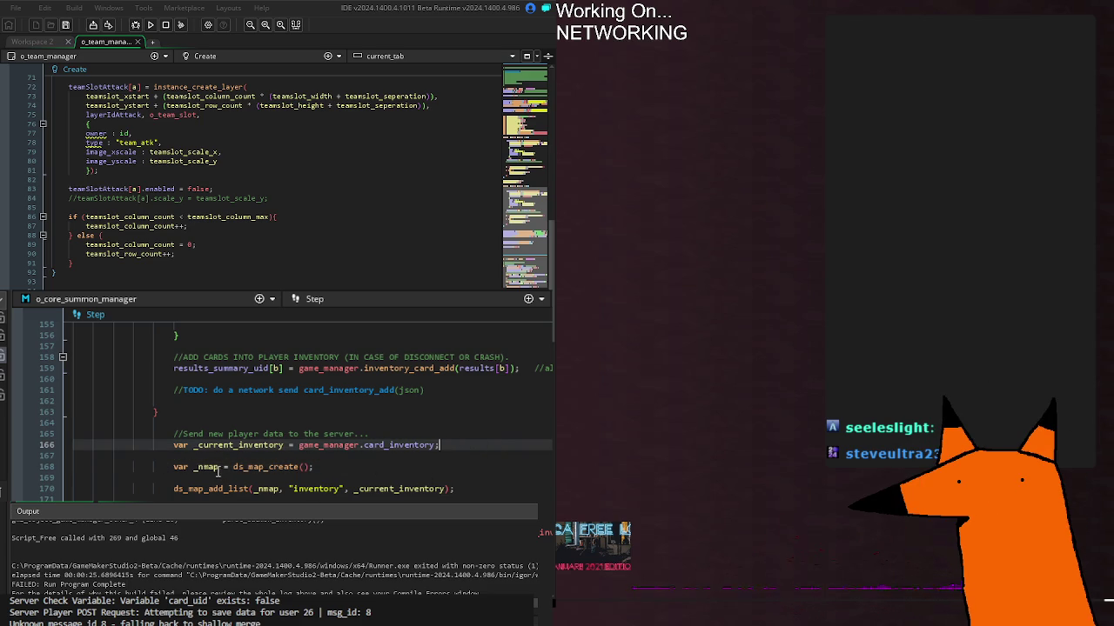
click(206, 467)
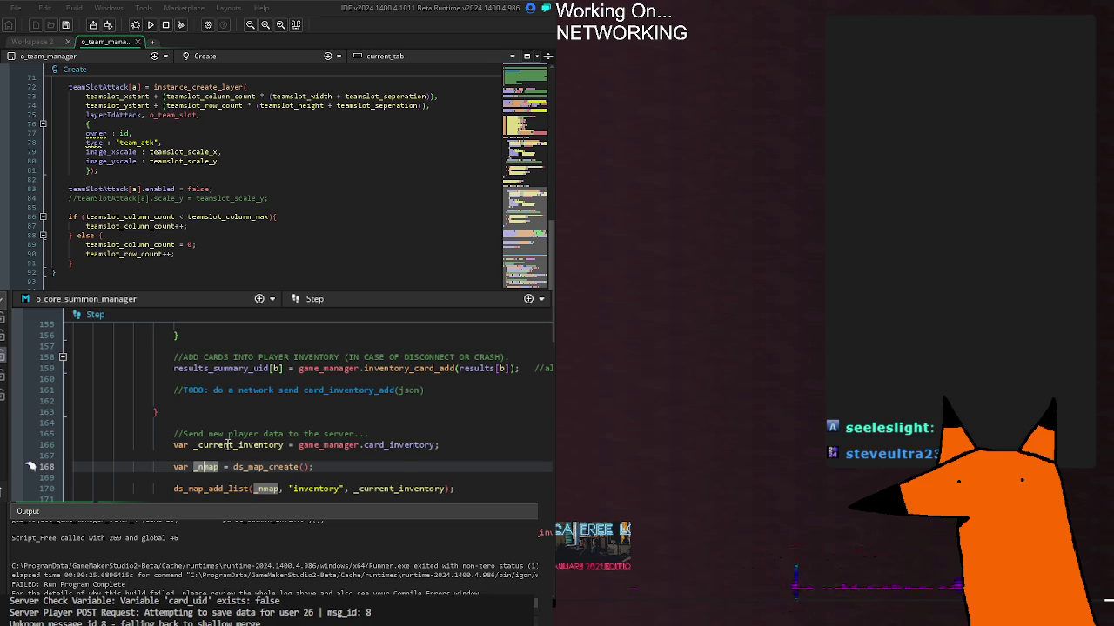
click(228, 446)
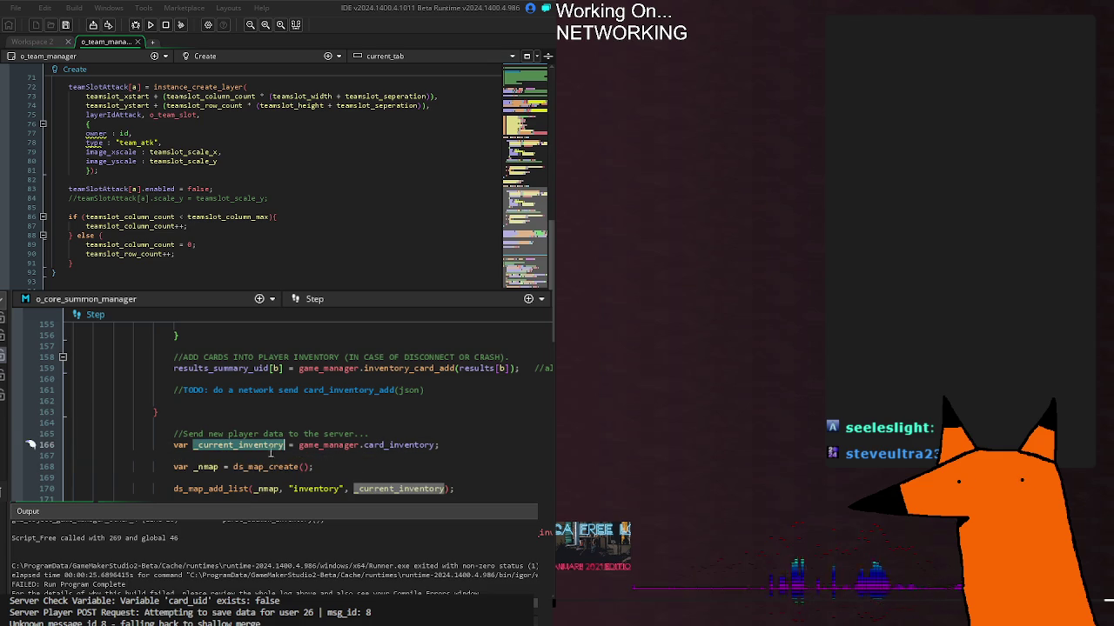
click(398, 445)
mouse_move(256, 445)
drag(298, 446, 440, 446)
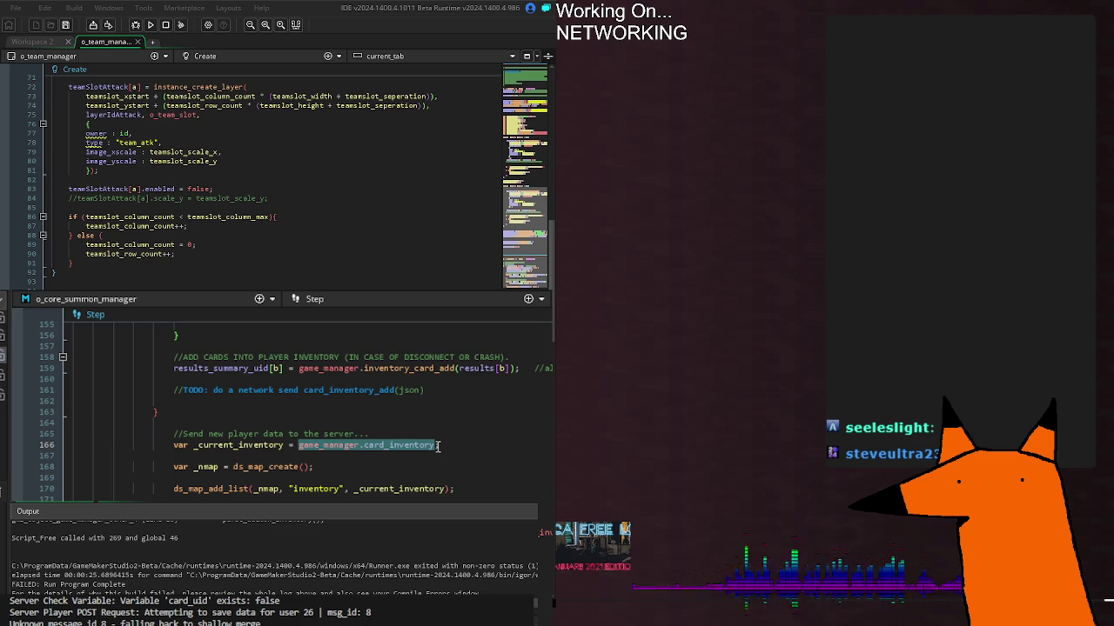
mouse_move(436, 445)
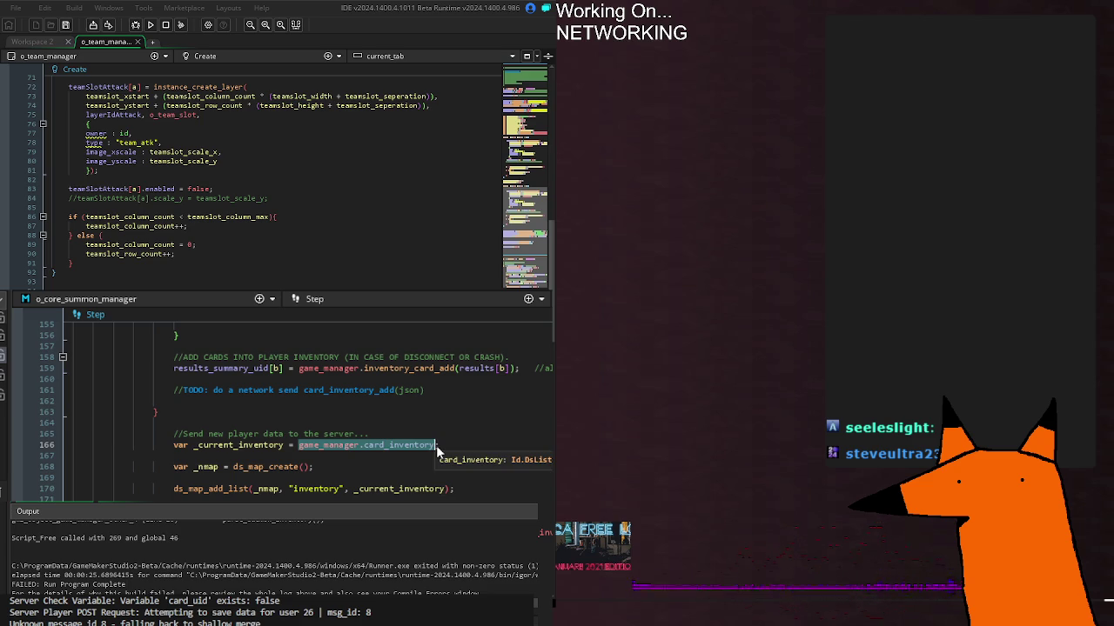
double_click(259, 444)
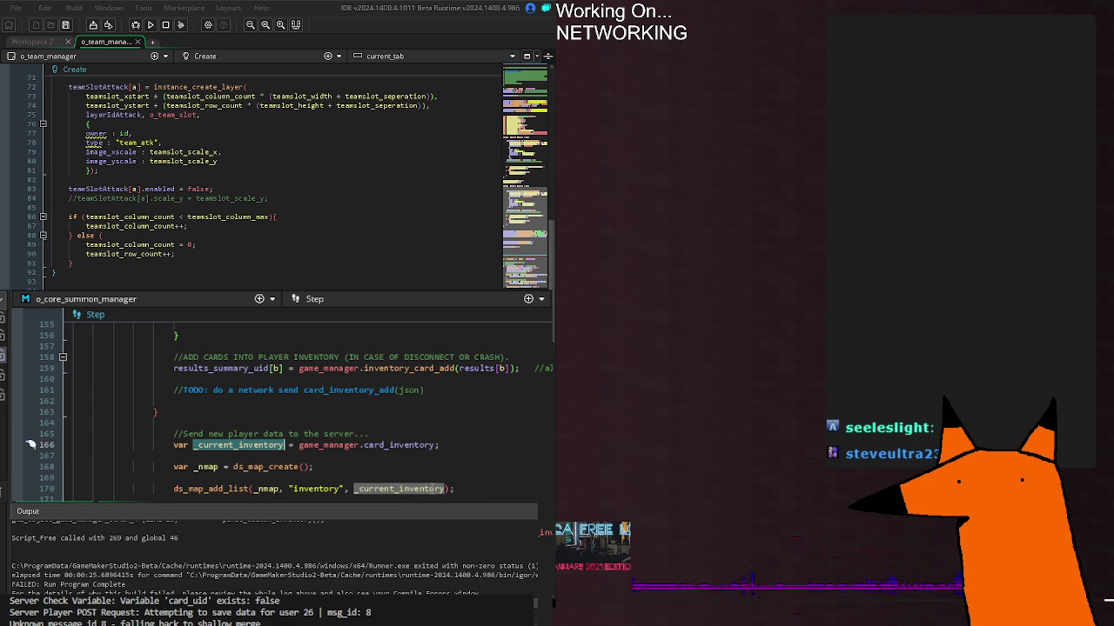
double_click(316, 488)
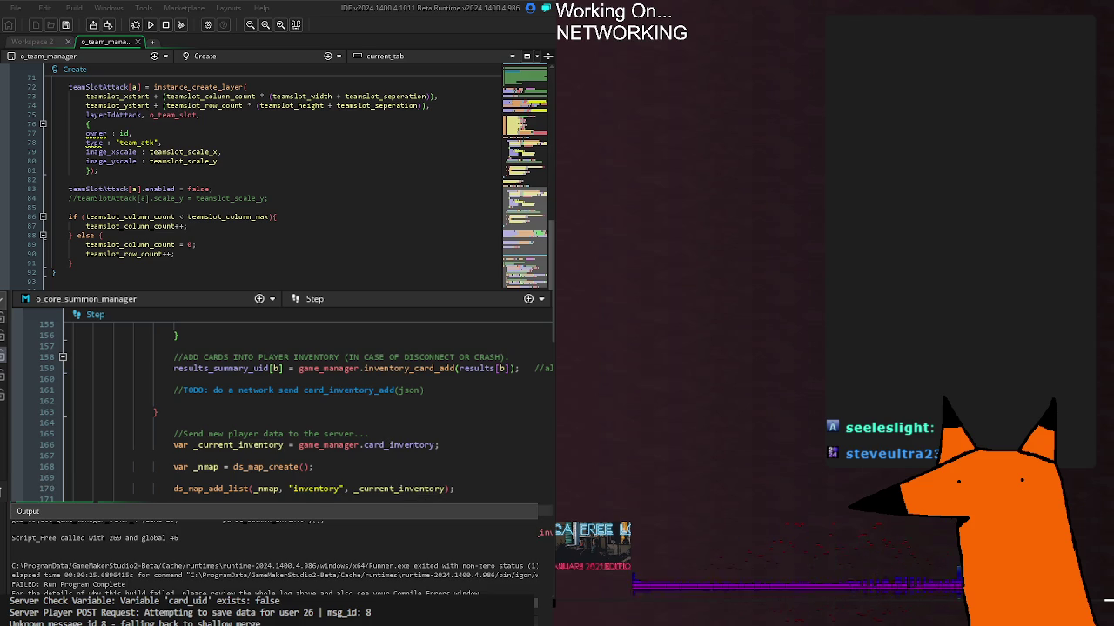
click(346, 487)
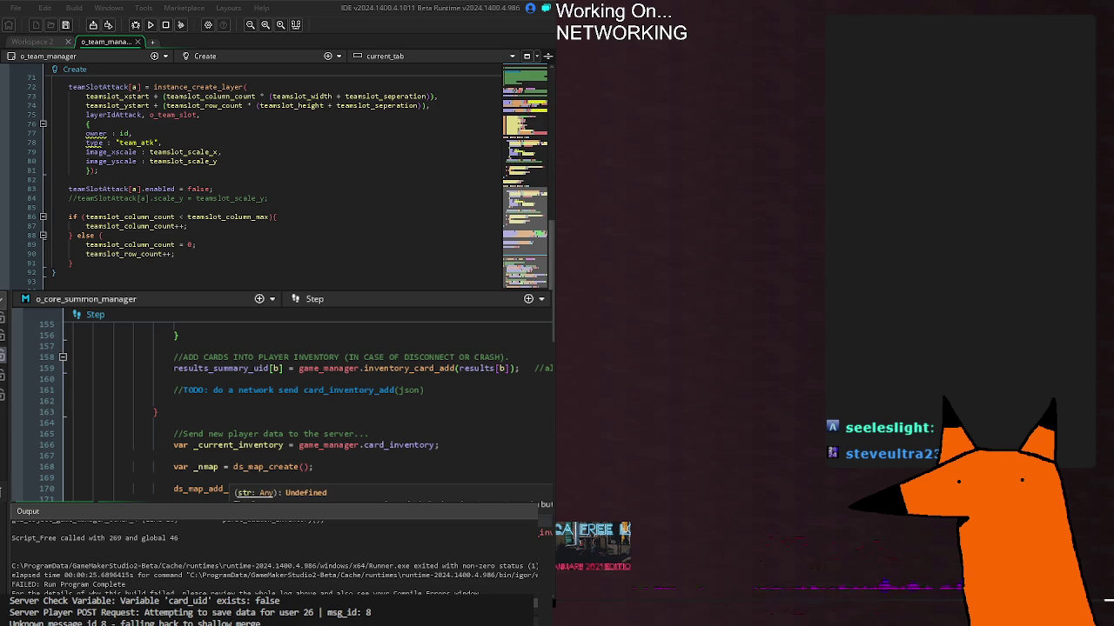
Complete line 170 as ds_map_add_list(_nmap, "inventory", _current_inventory); and run the project
double_click(273, 433)
text(list(_nmap, "inventory", _current_inventory);)
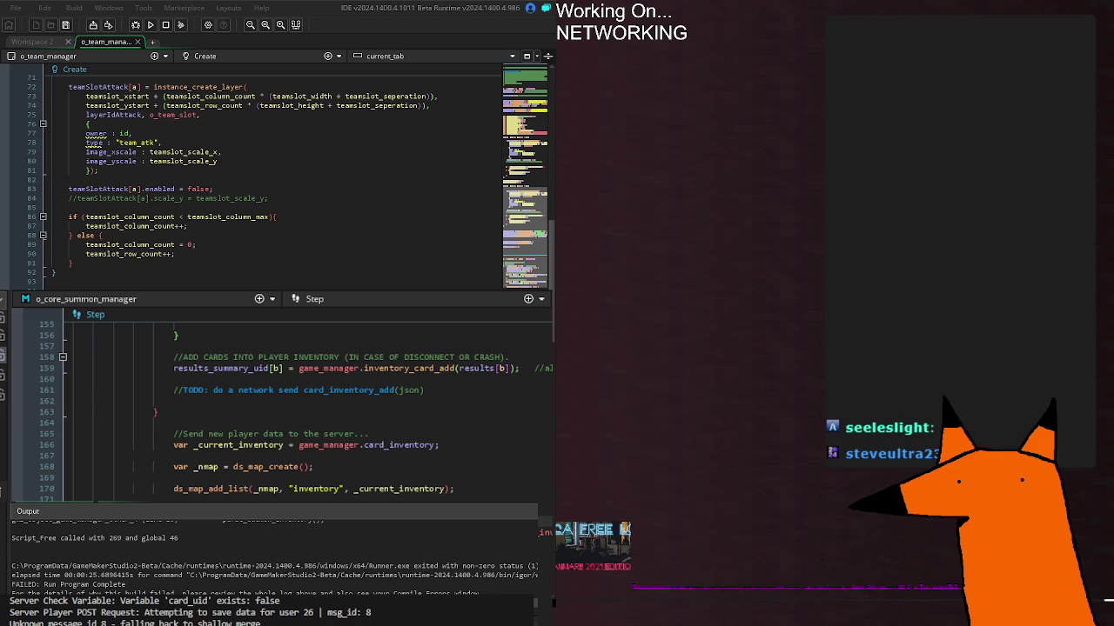
key(F5)
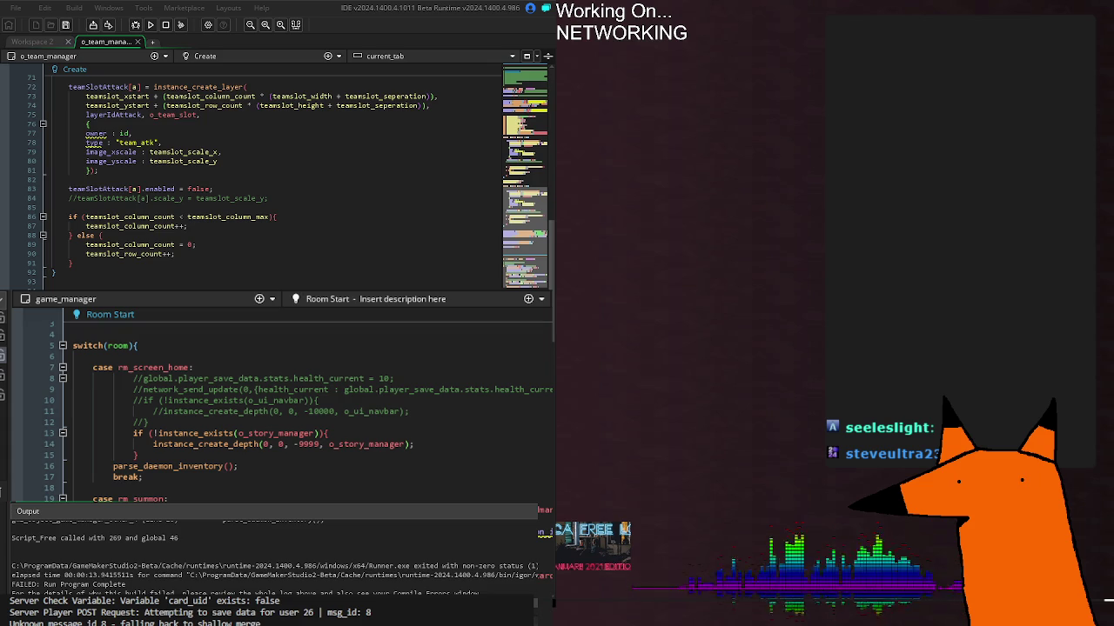
Build and run the project again from game_manager; the latest run still reads FAILED
scroll(278, 400, up, 3)
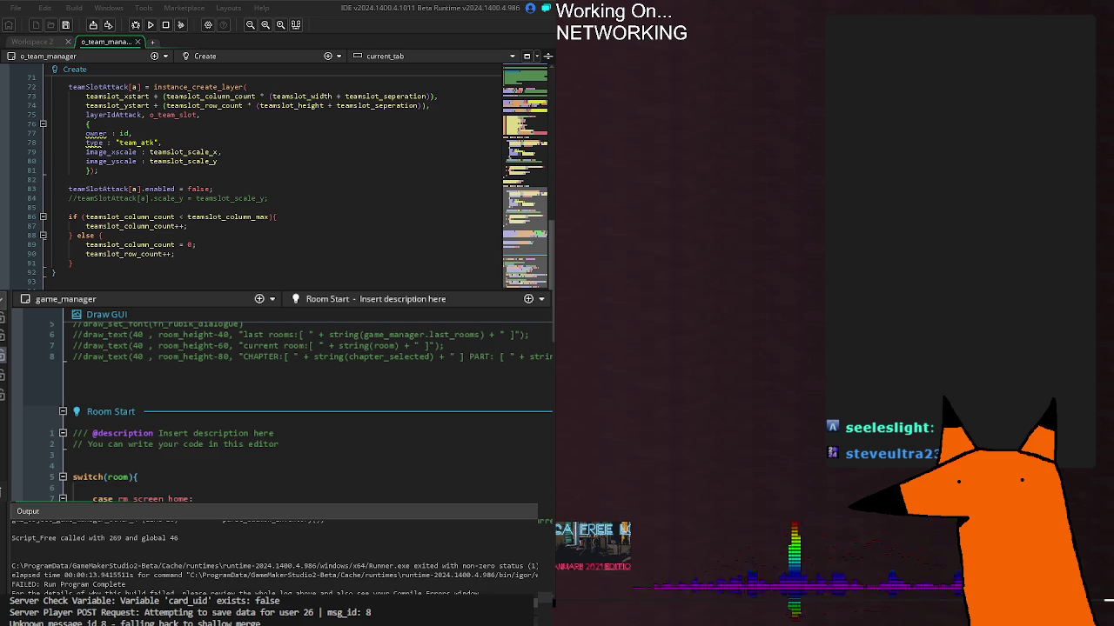
key(F5)
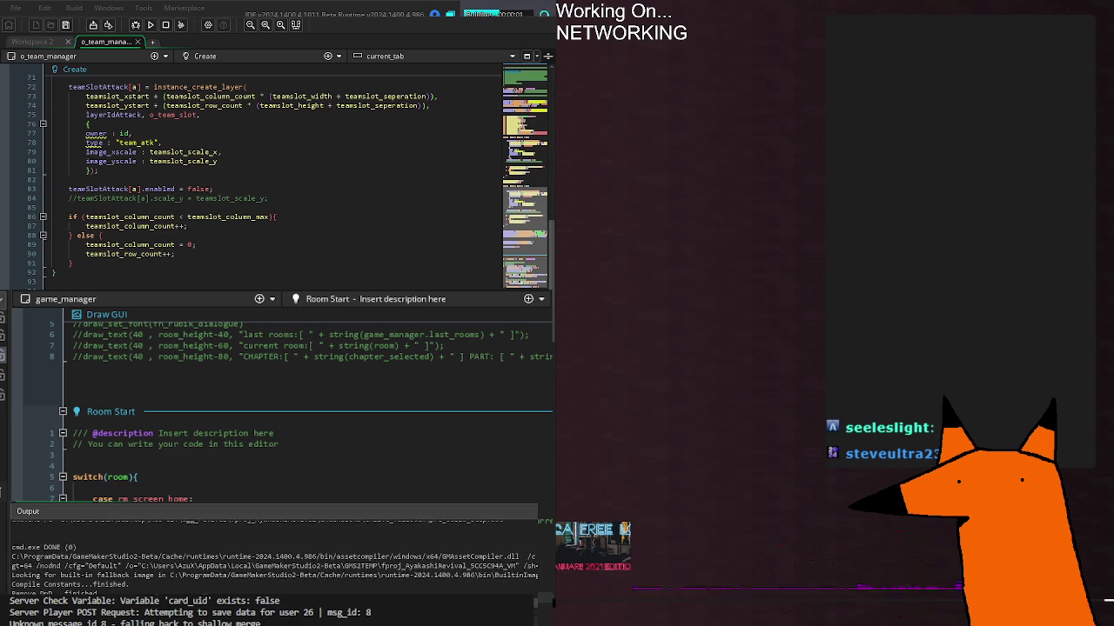
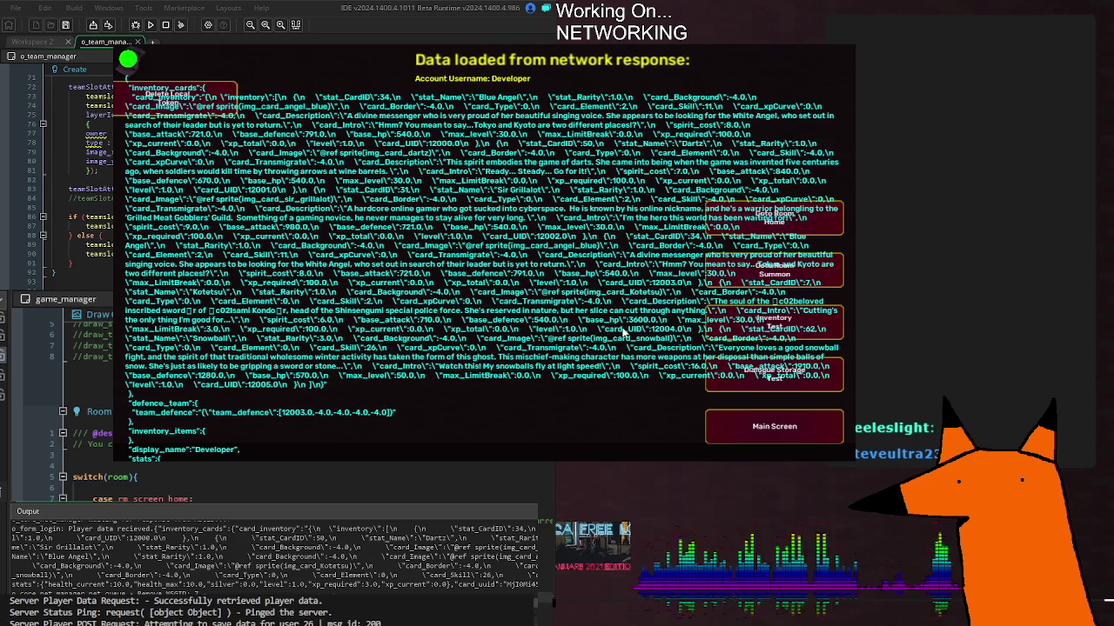
Scroll through the network response log, then down to o_test_account_data's Step event code
scroll(522, 326, up, 3)
scroll(408, 318, down, 3)
scroll(485, 352, down, 5)
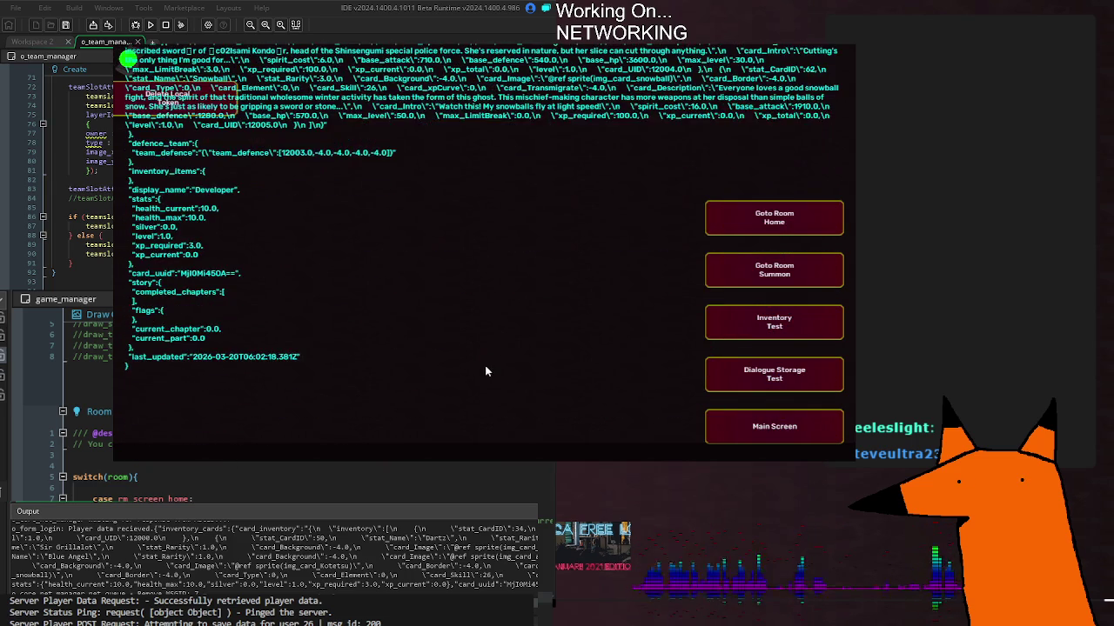
scroll(490, 356, up, 3)
scroll(490, 354, up, 4)
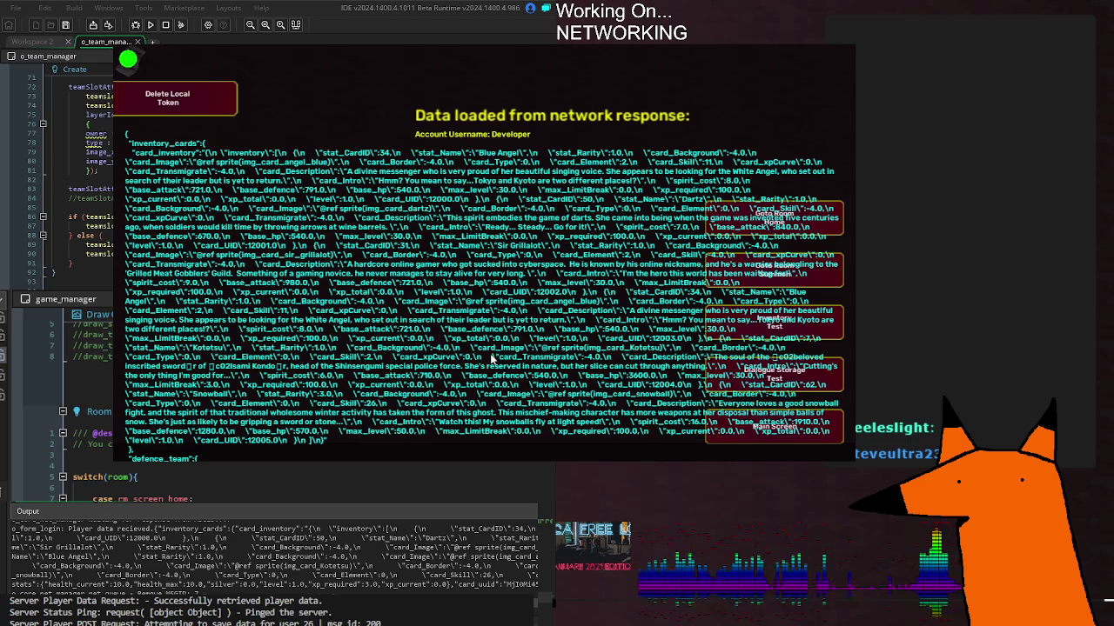
scroll(491, 357, down, 3)
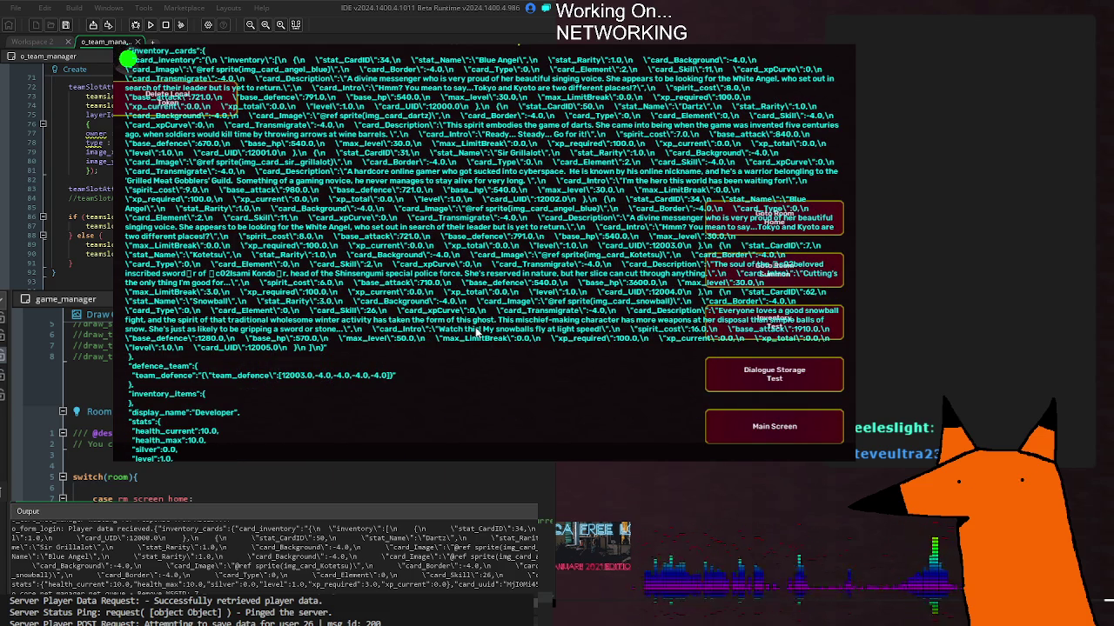
scroll(487, 357, down, 5)
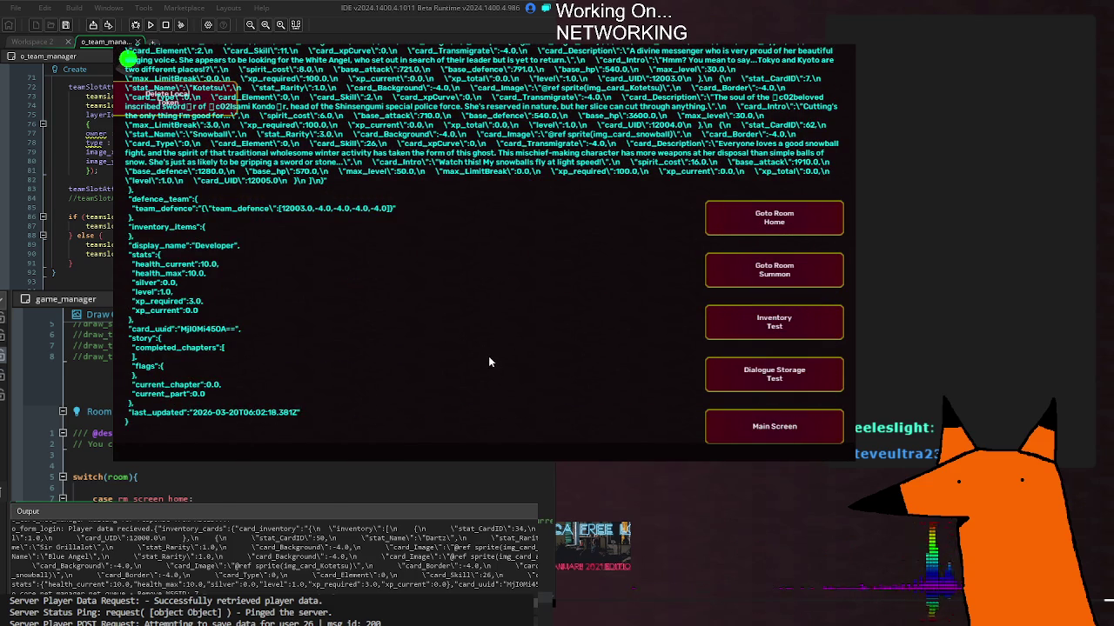
scroll(489, 357, down, 1)
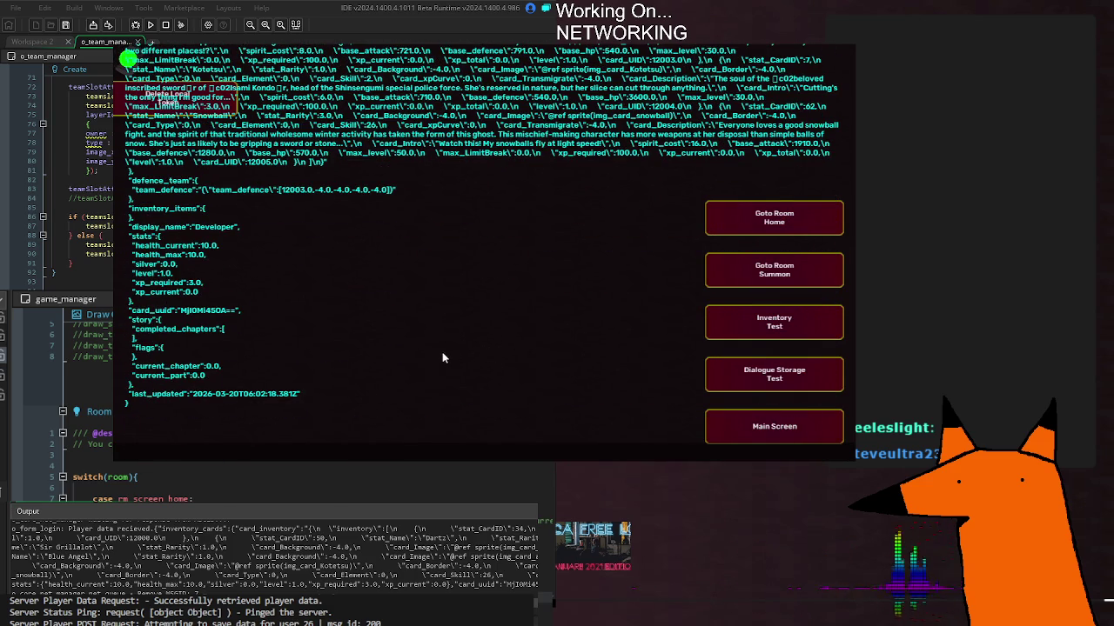
scroll(488, 347, down, 3)
scroll(484, 337, down, 5)
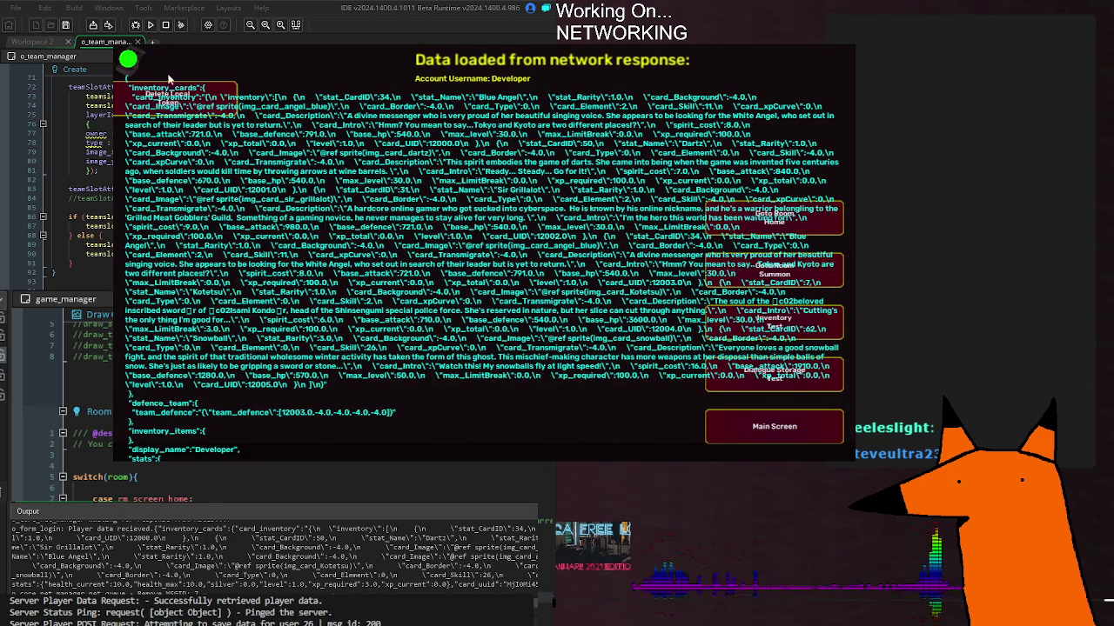
scroll(405, 304, up, 4)
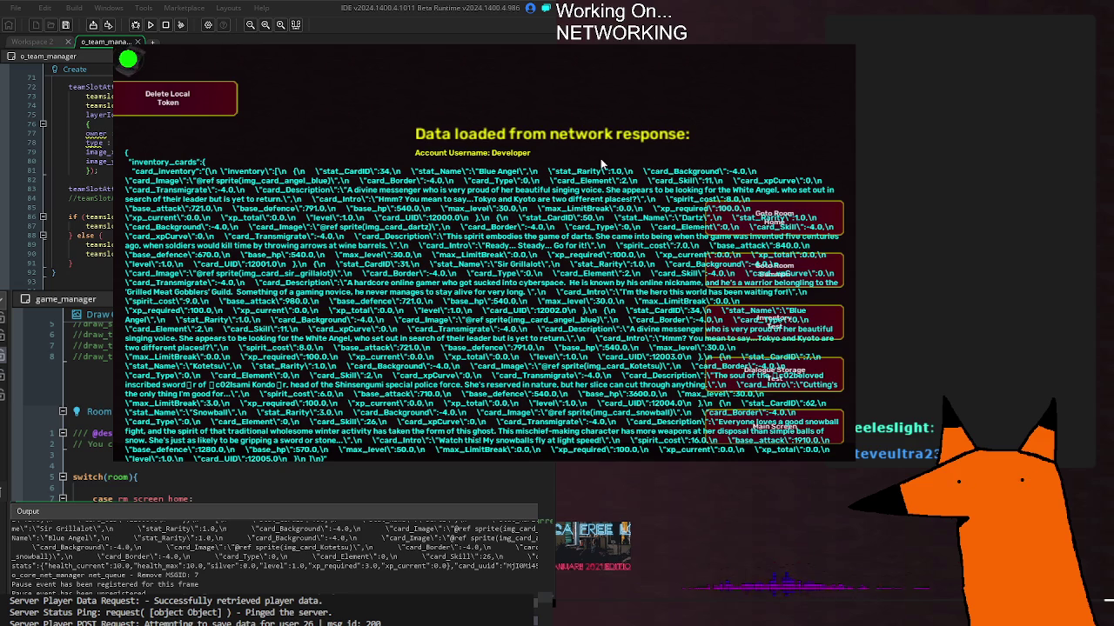
scroll(474, 234, up, 1)
scroll(474, 234, down, 2)
scroll(470, 233, down, 3)
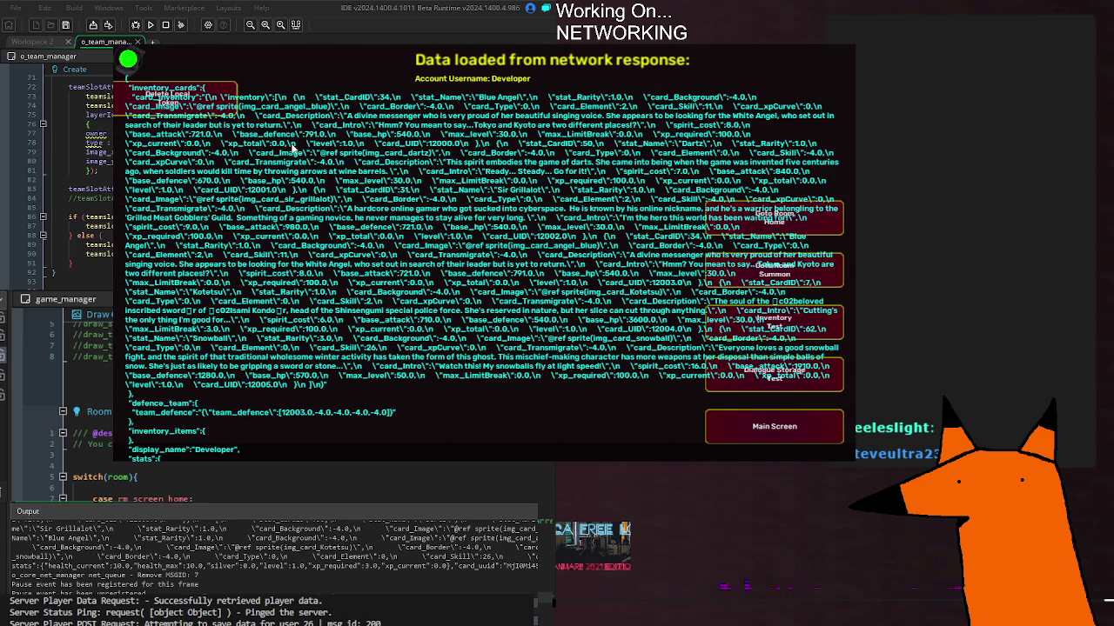
scroll(291, 147, down, 2)
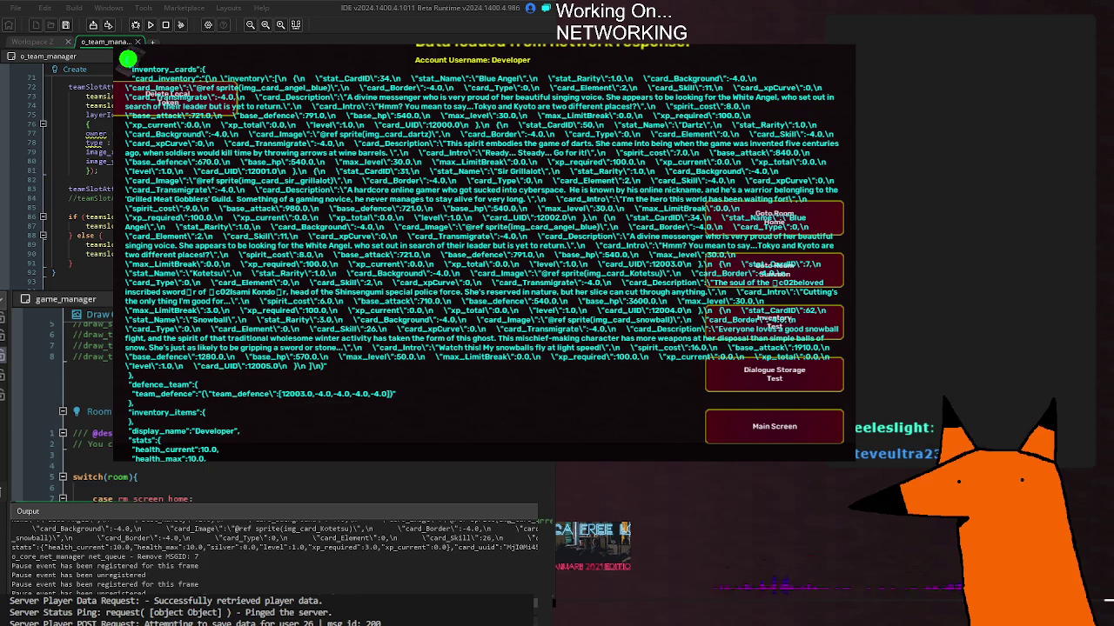
scroll(61, 391, down, 3)
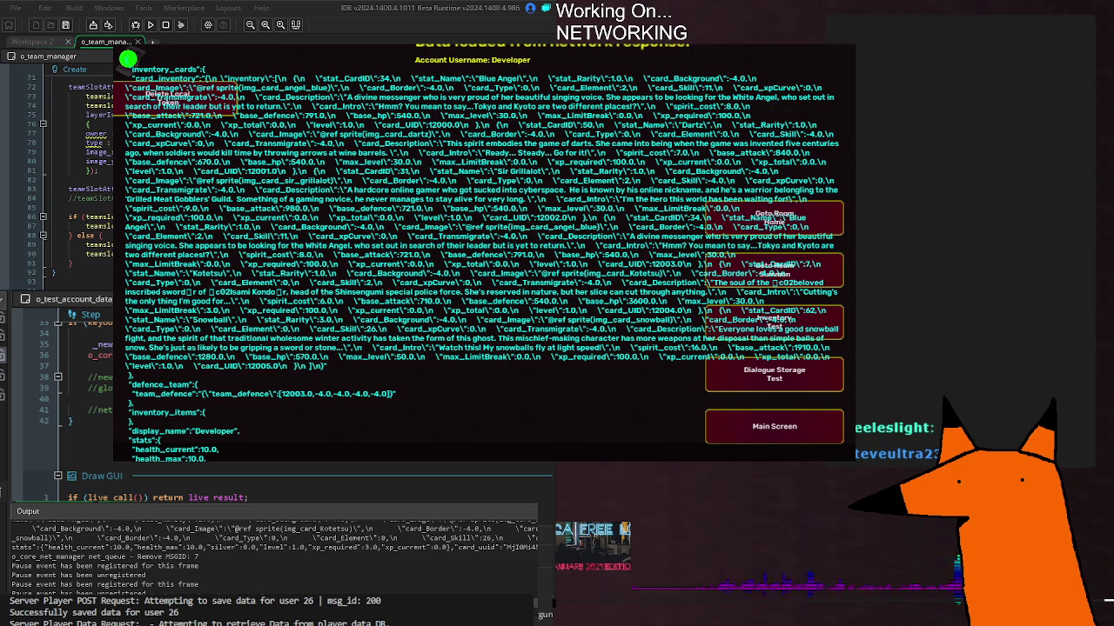
scroll(61, 392, up, 8)
click(91, 314)
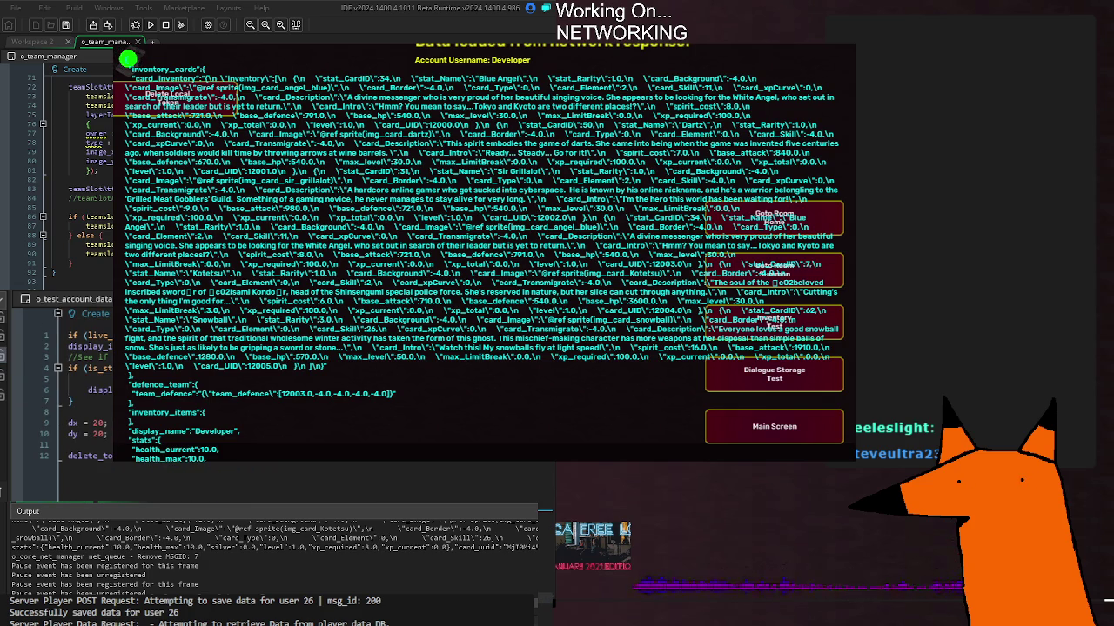
scroll(235, 487, down, 10)
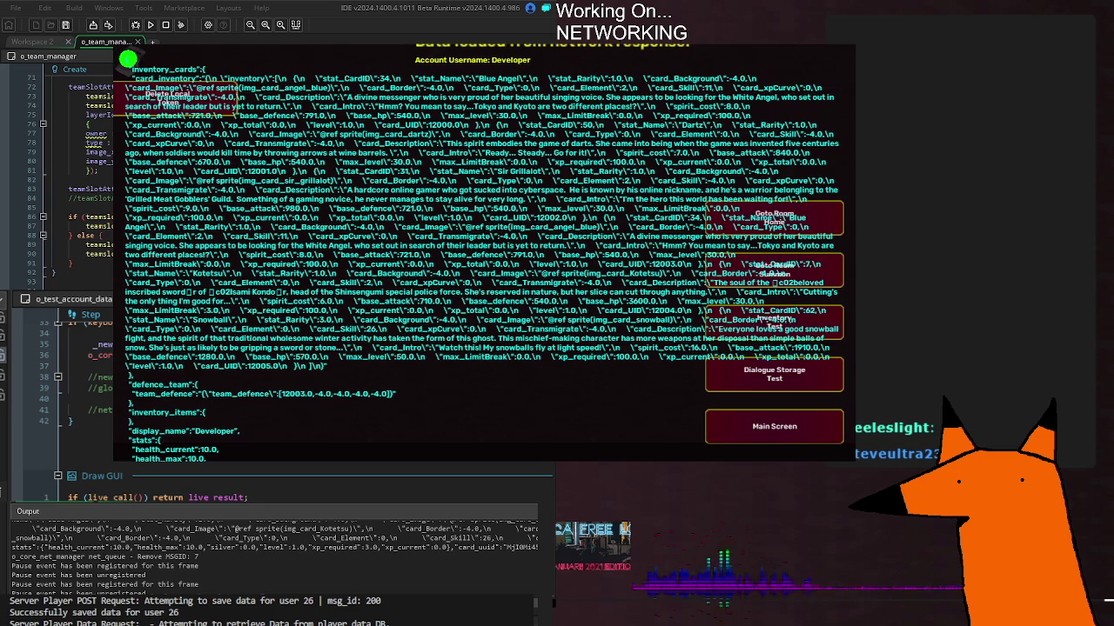
scroll(128, 60, down, 1)
scroll(127, 59, up, 5)
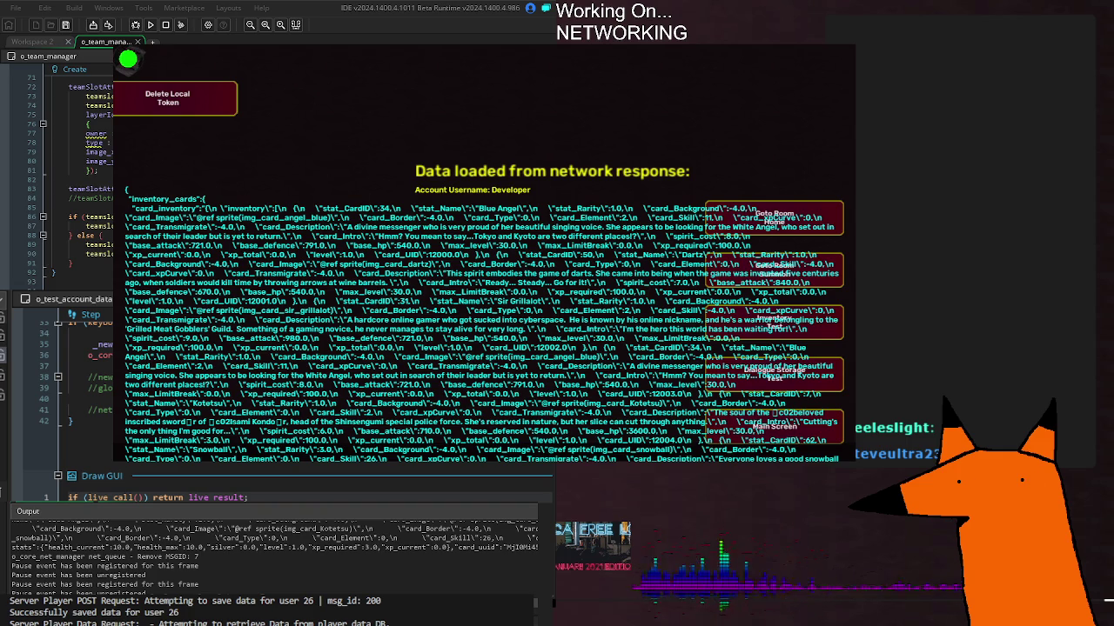
Relaunch the game with F5; it halts on a json_parse error in o_core_net_manager's HTTP event
scroll(481, 322, down, 3)
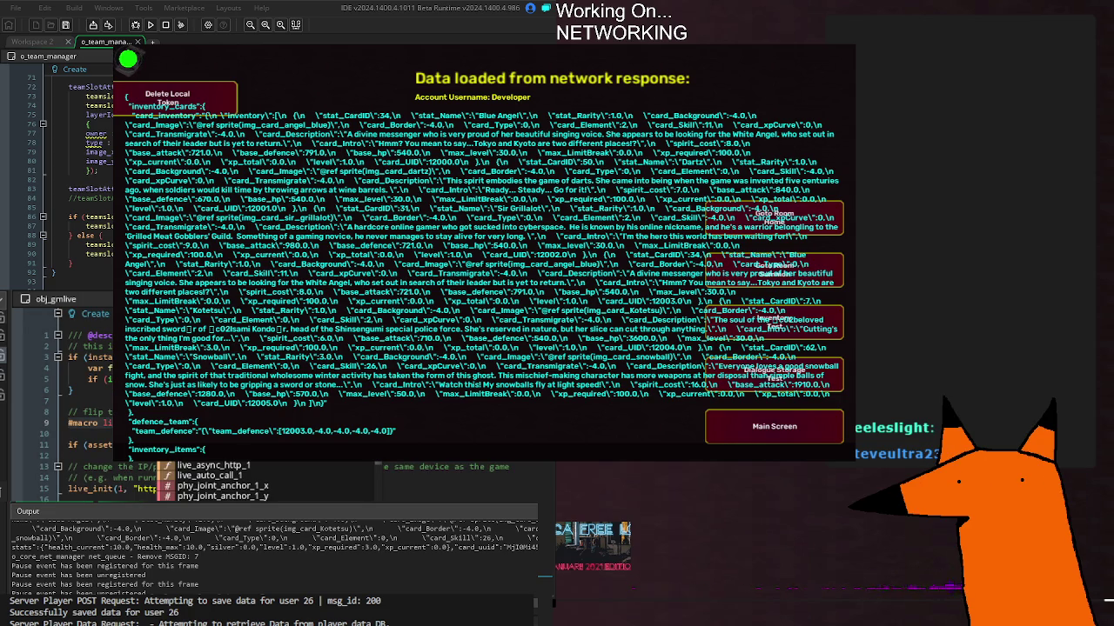
key(F5)
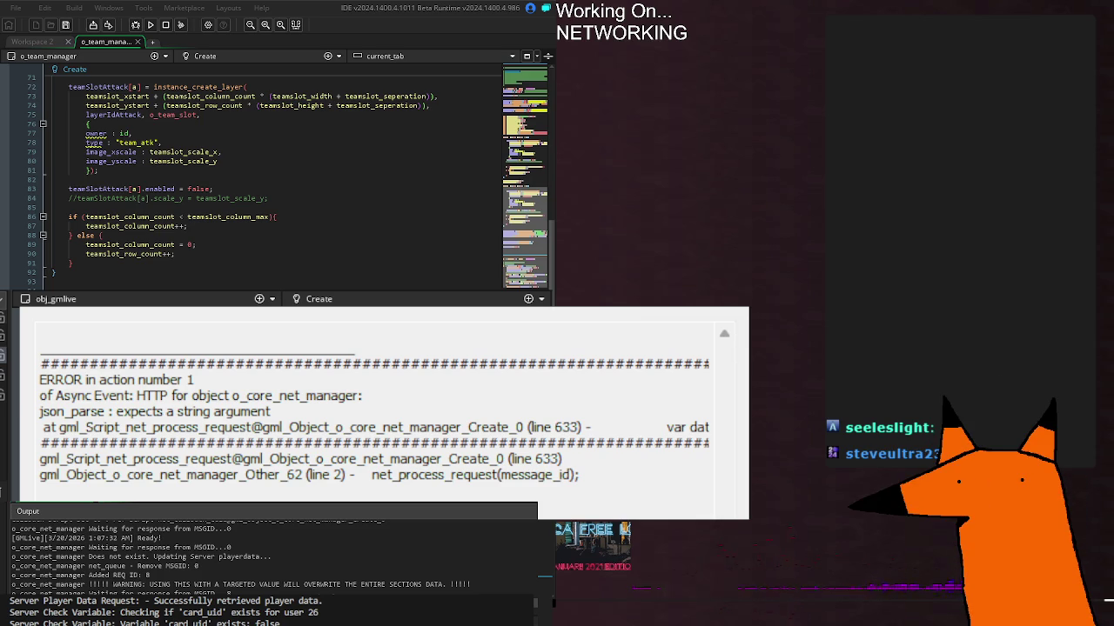
Read the json_parse error location, close the error window, and go to live_enabled in obj_gmlive's Create event
triple_click(268, 432)
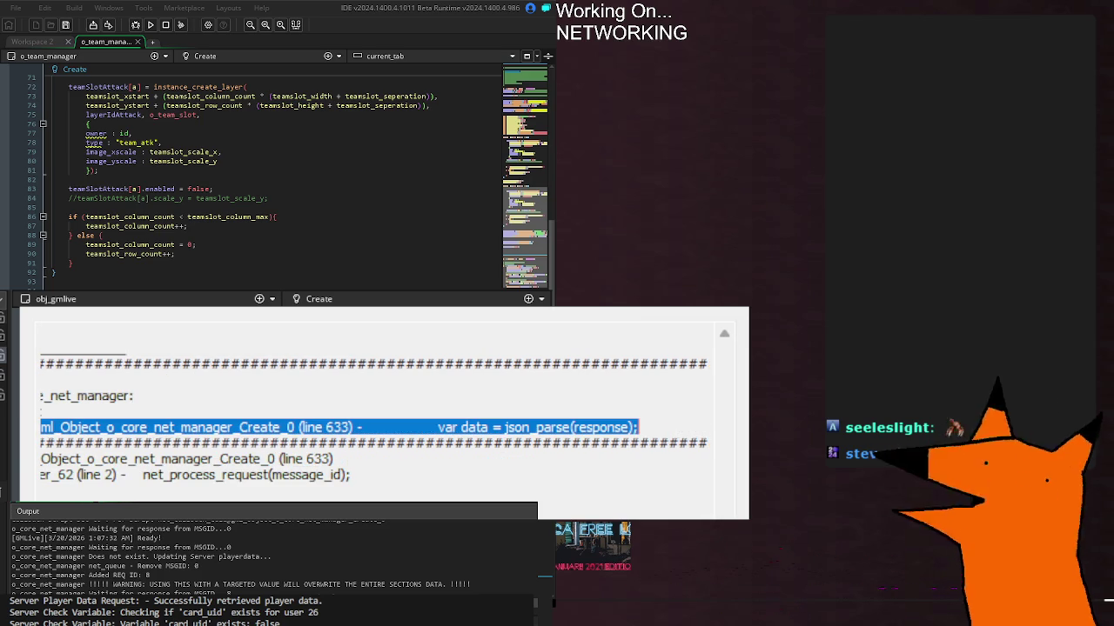
mouse_move(661, 443)
mouse_down()
mouse_move(261, 427)
mouse_move(40, 443)
mouse_up()
click(187, 462)
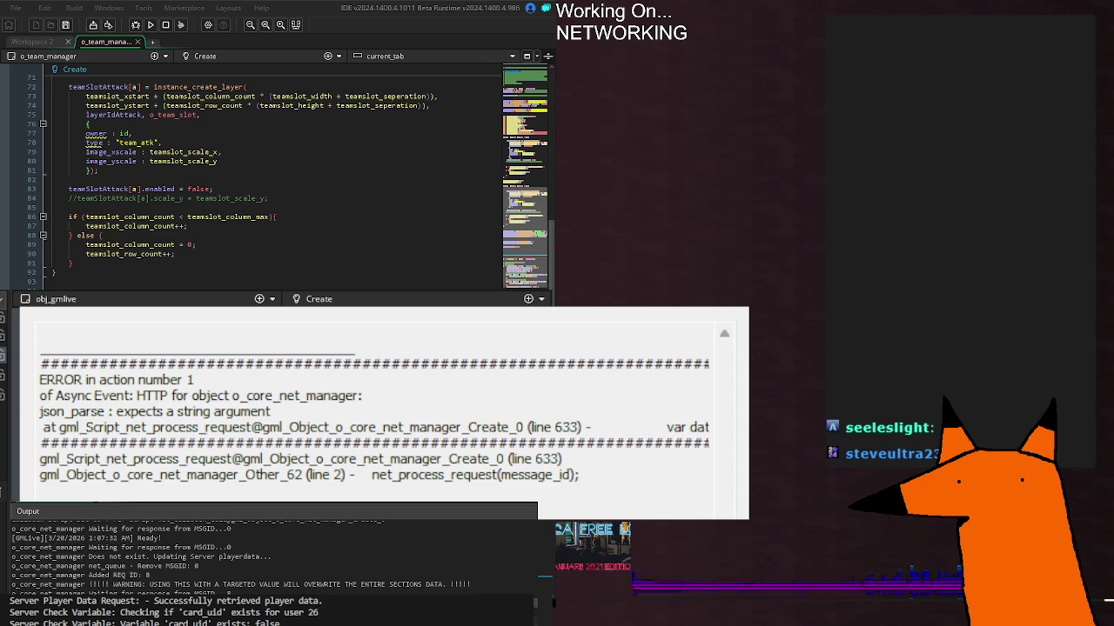
key(Escape)
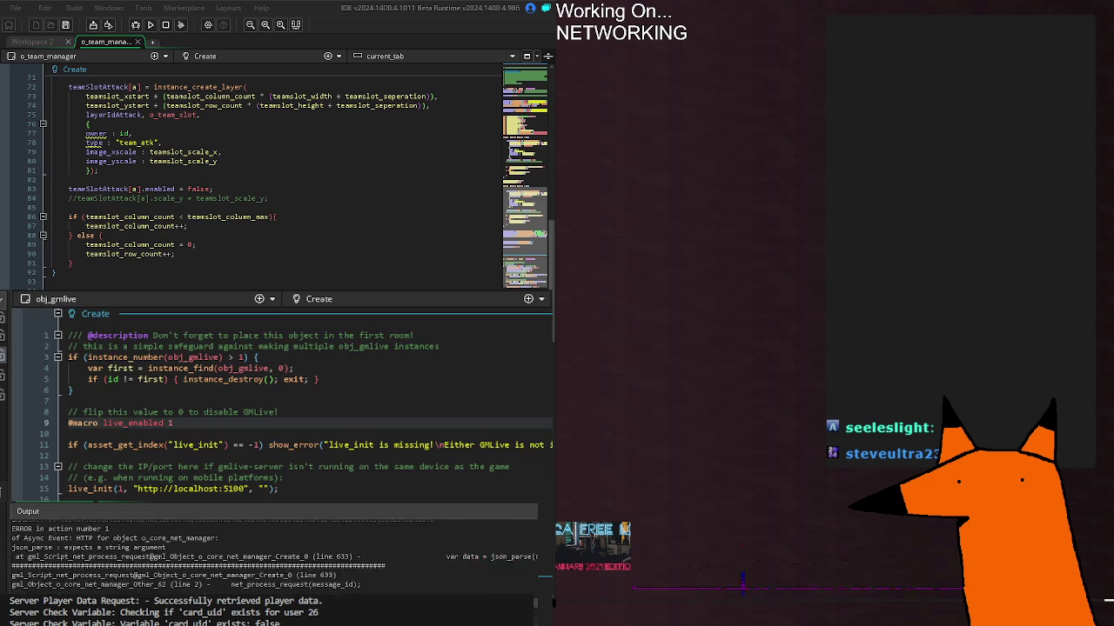
click(199, 424)
Change live_enabled to 0, rerun the game, and bring up o_test_account_data's code
key(BackSpace)
text(0)
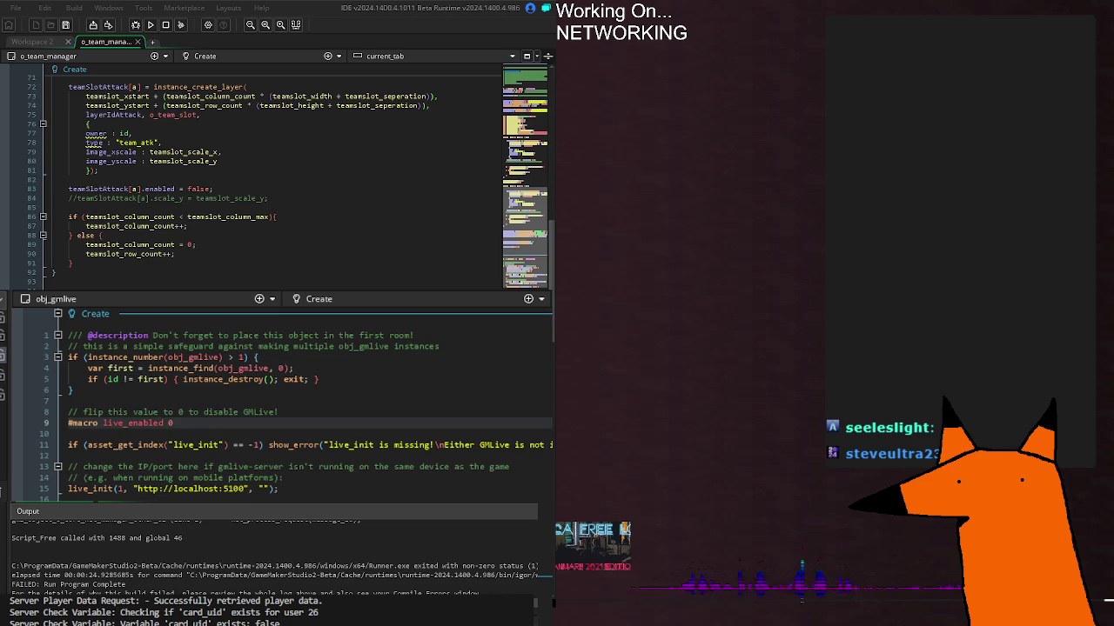
key(F5)
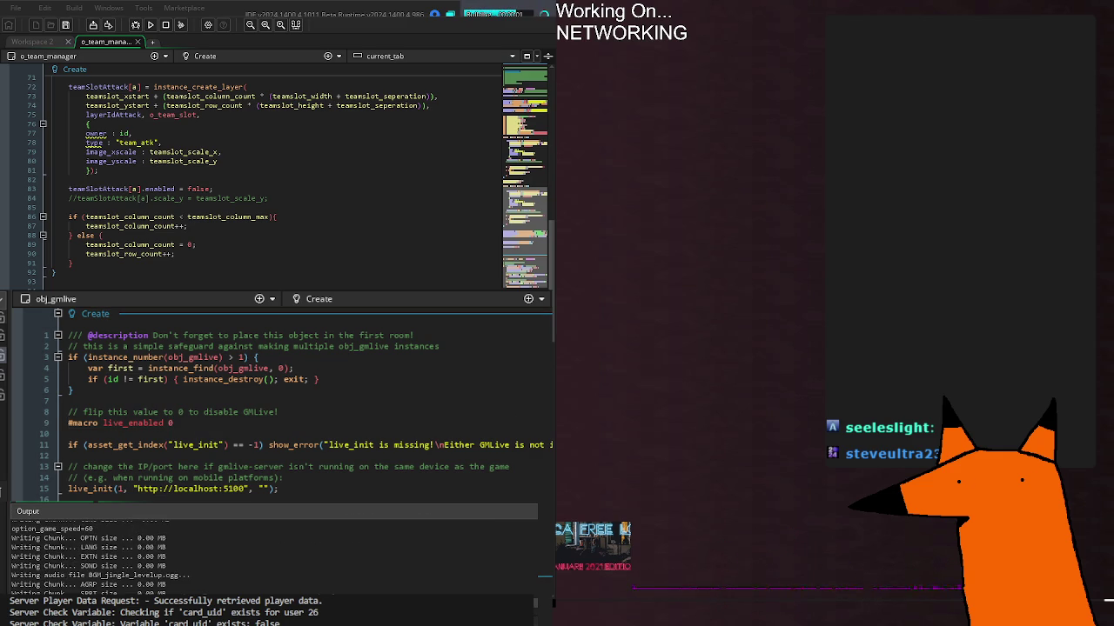
key(ctrl+w)
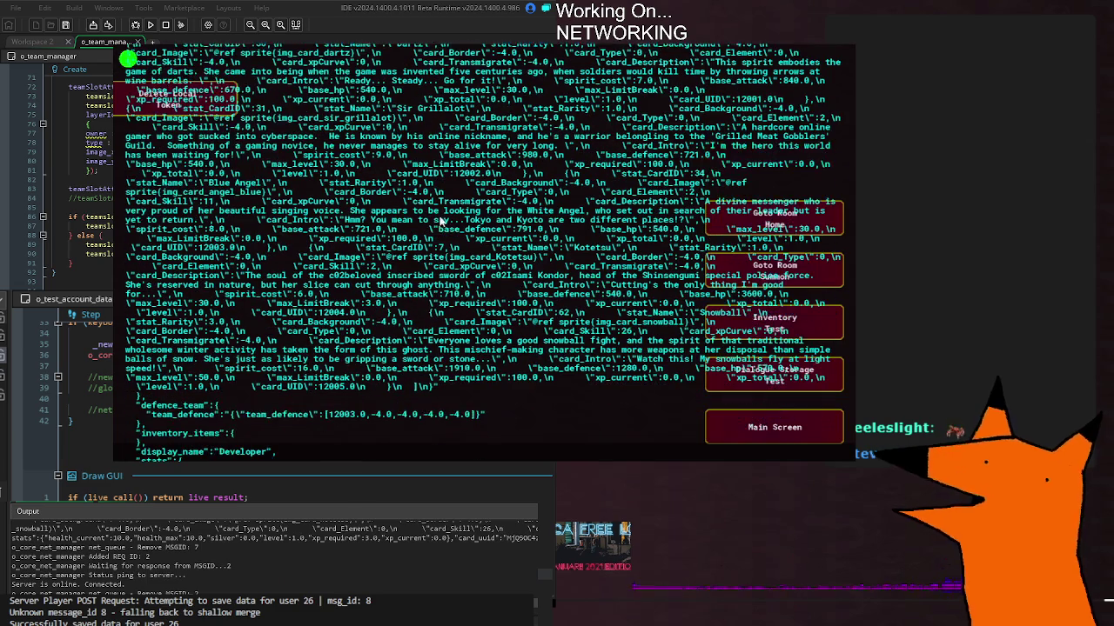
scroll(417, 208, up, 5)
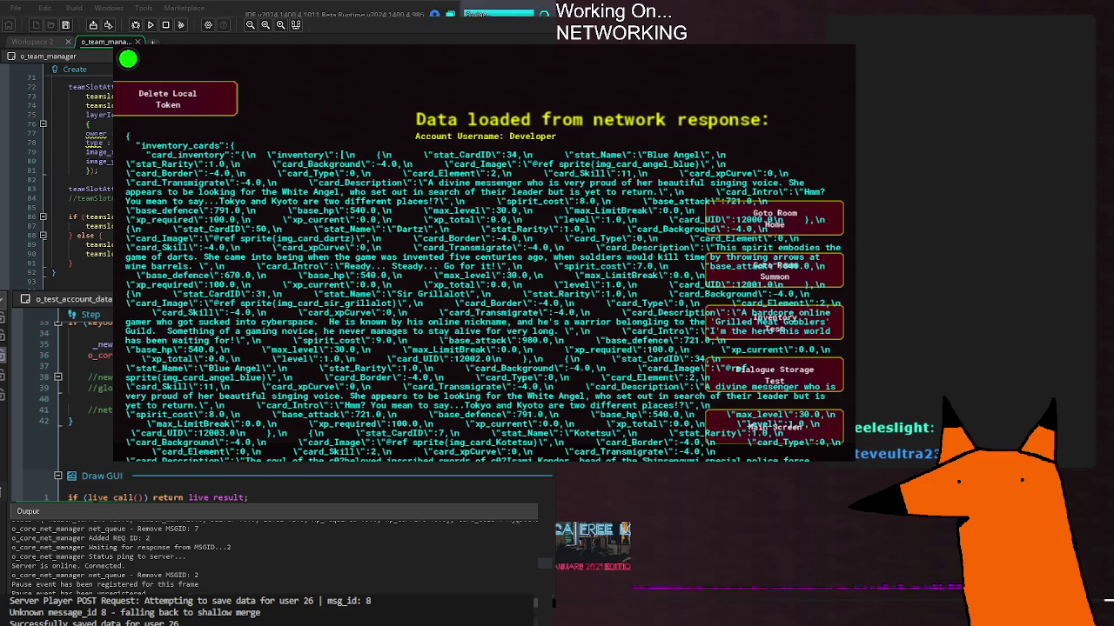
key(F5)
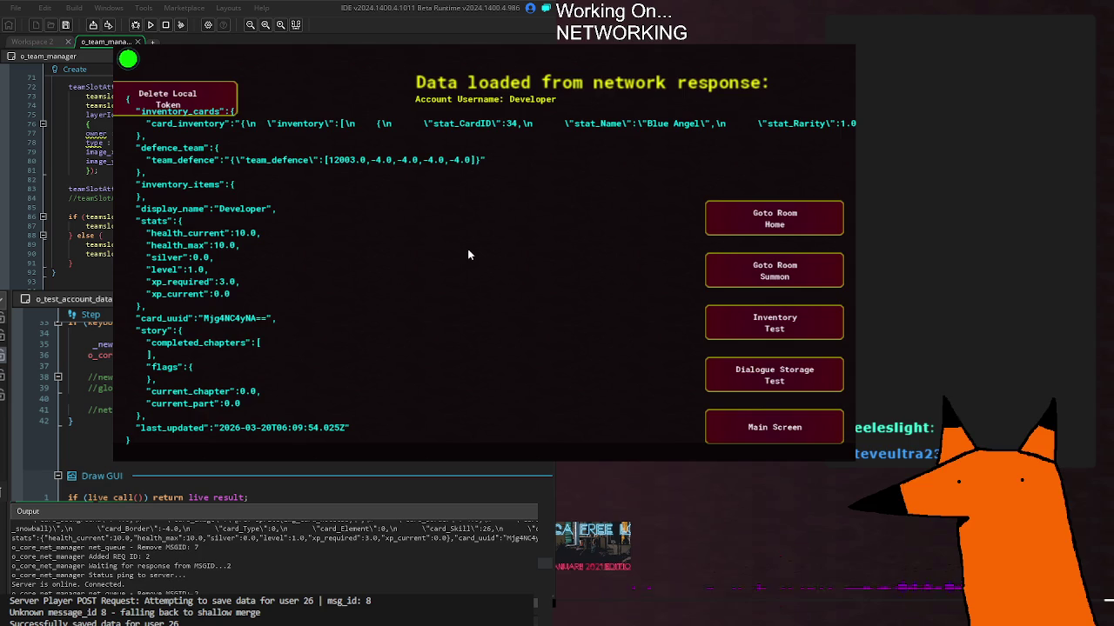
scroll(469, 248, down, 2)
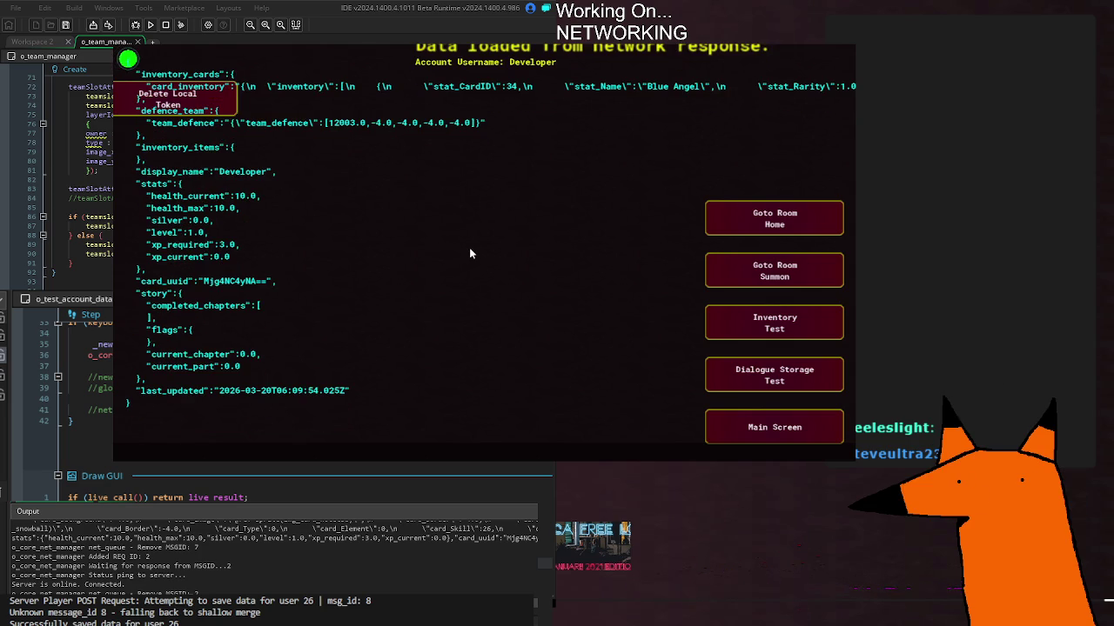
scroll(469, 247, up, 4)
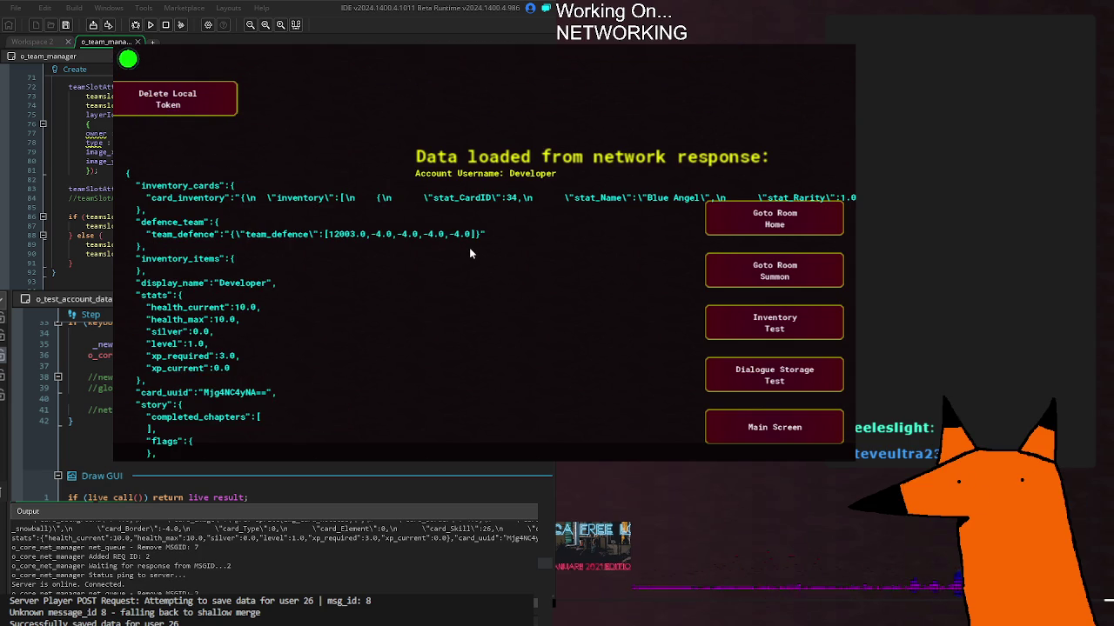
scroll(468, 247, up, 2)
scroll(469, 250, down, 3)
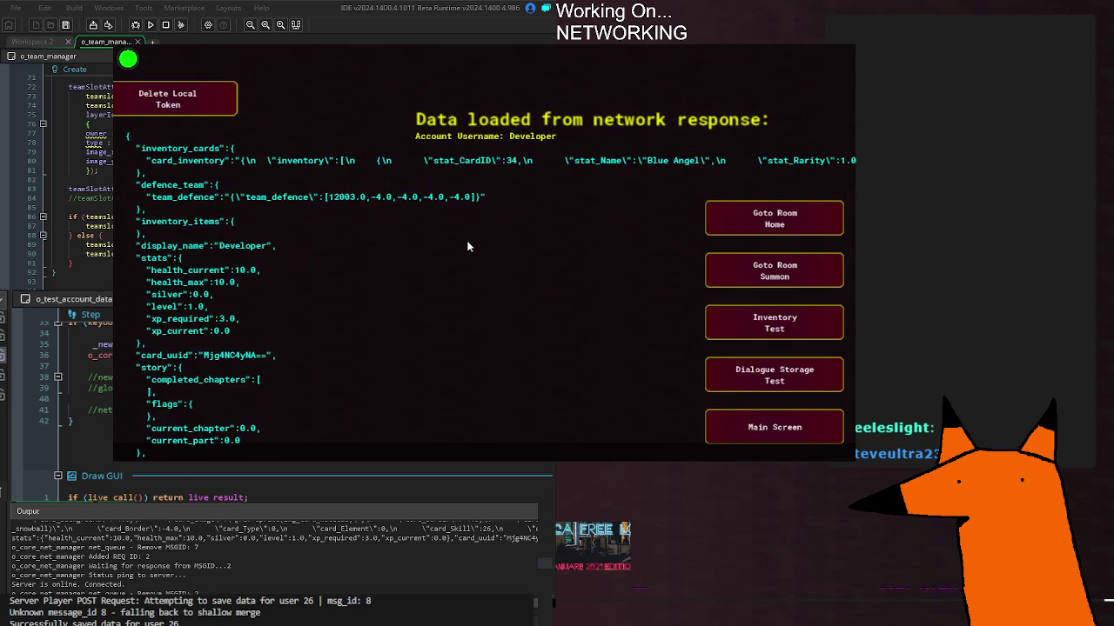
scroll(469, 248, down, 3)
scroll(469, 247, up, 3)
scroll(469, 243, down, 3)
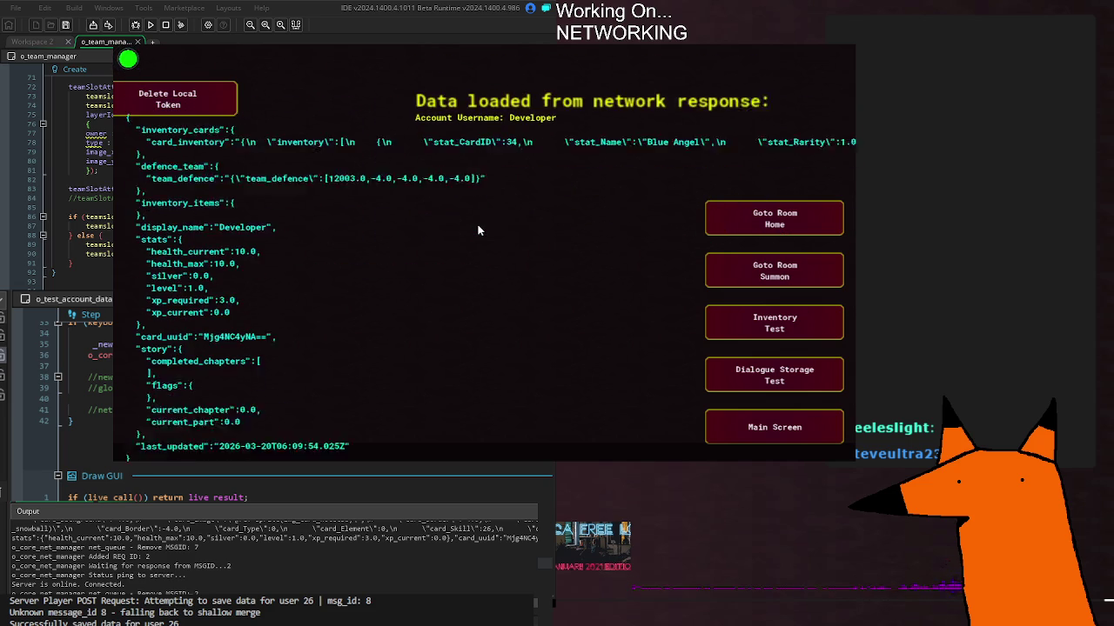
scroll(480, 231, up, 3)
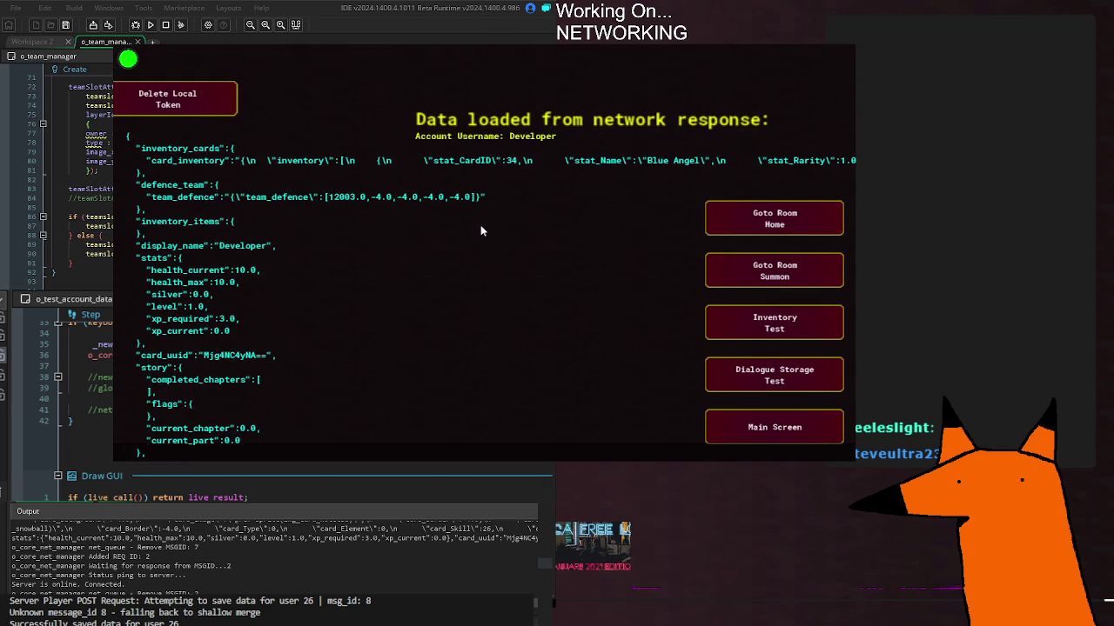
scroll(480, 231, up, 2)
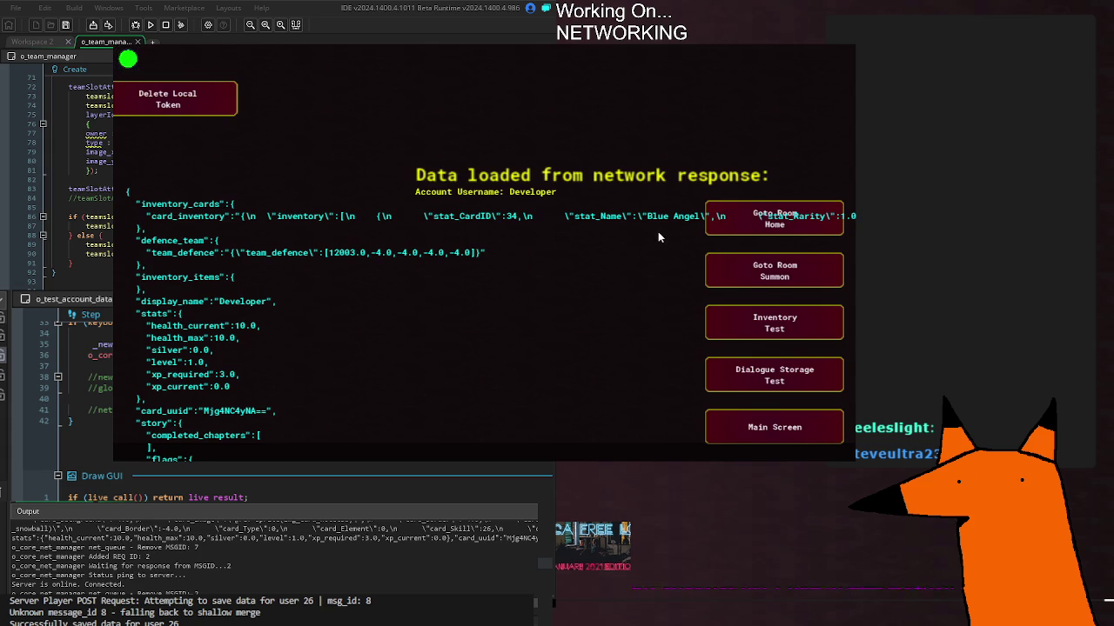
scroll(657, 233, down, 3)
scroll(658, 237, down, 1)
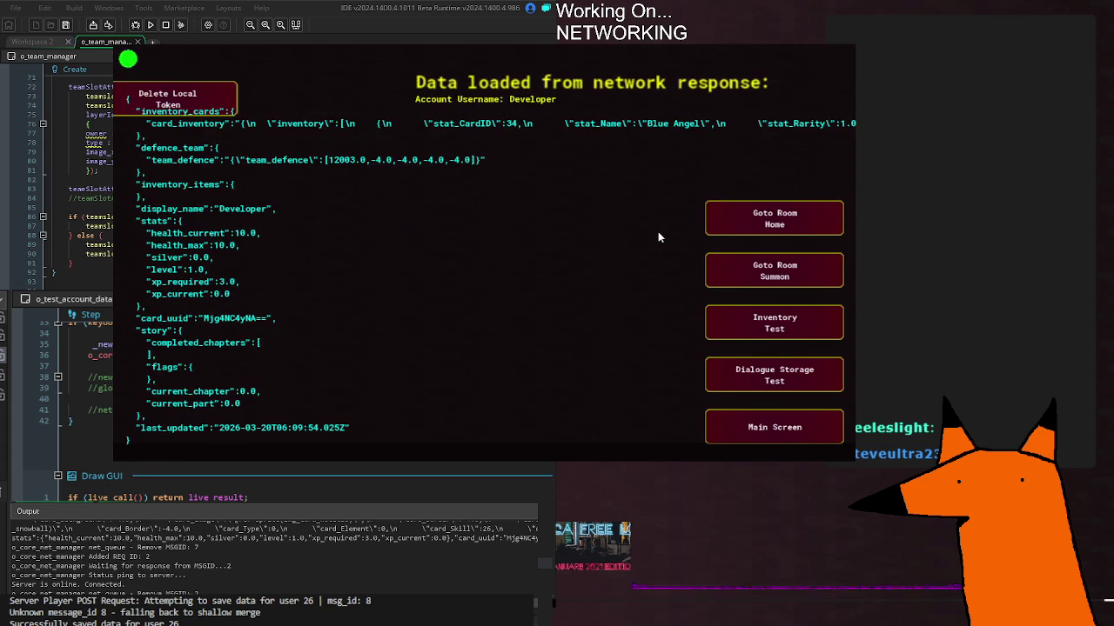
scroll(658, 235, down, 3)
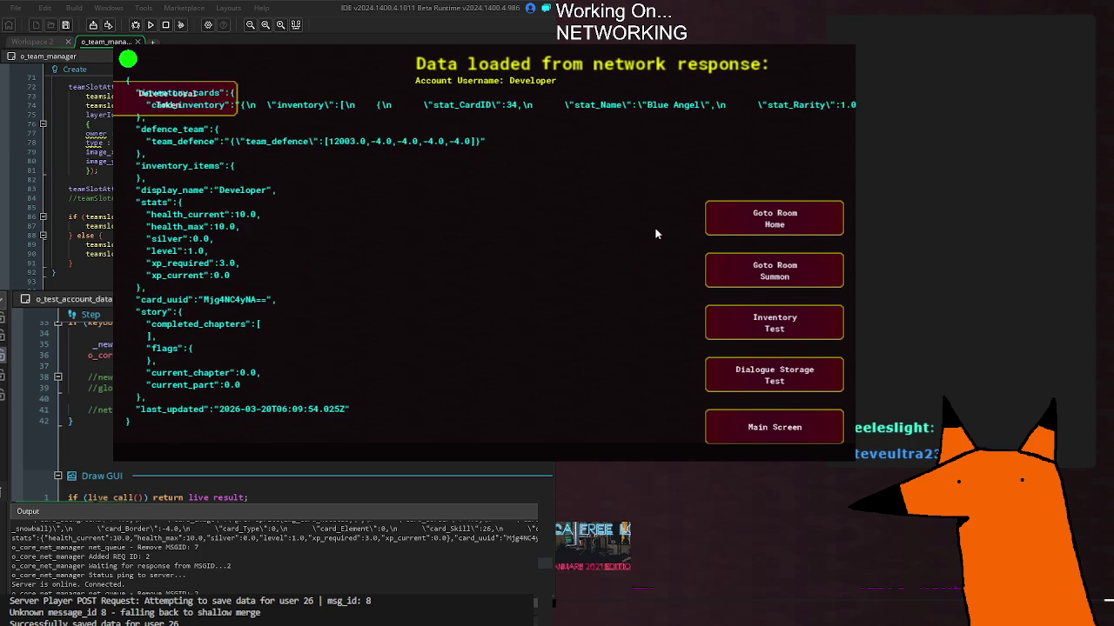
scroll(656, 234, up, 5)
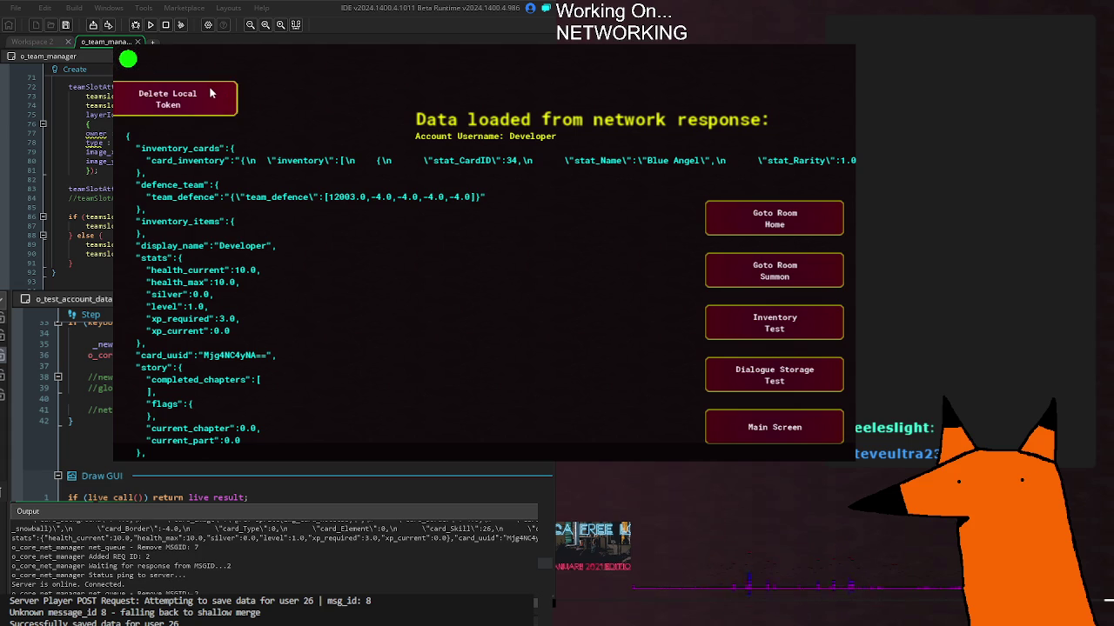
Send the game to its Home room, stop it, and launch a fresh build
click(753, 224)
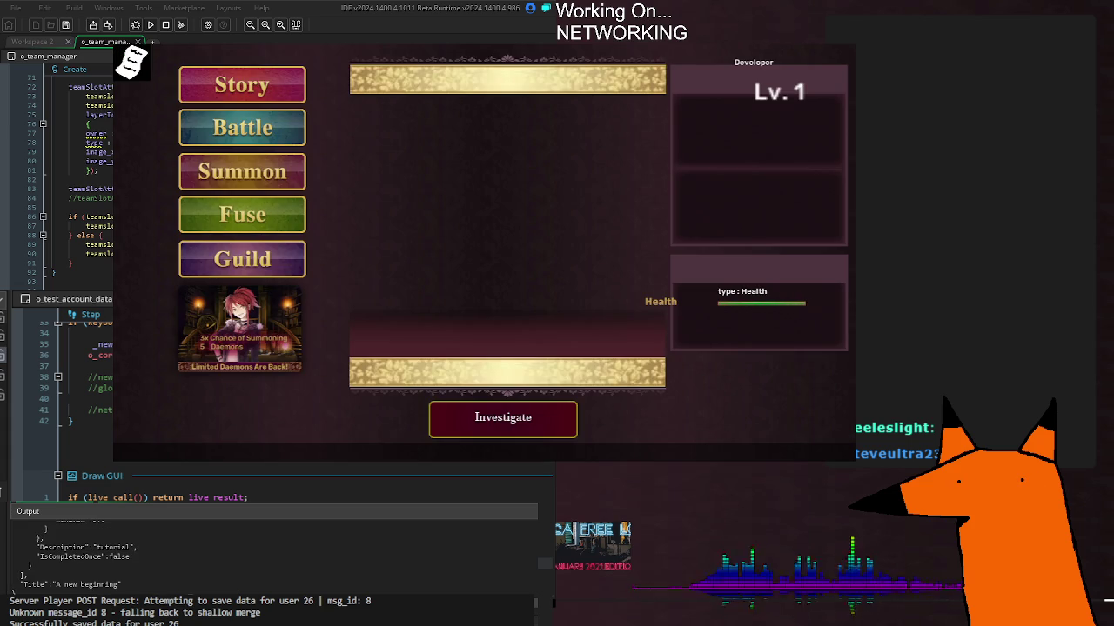
key(Escape)
key(F5)
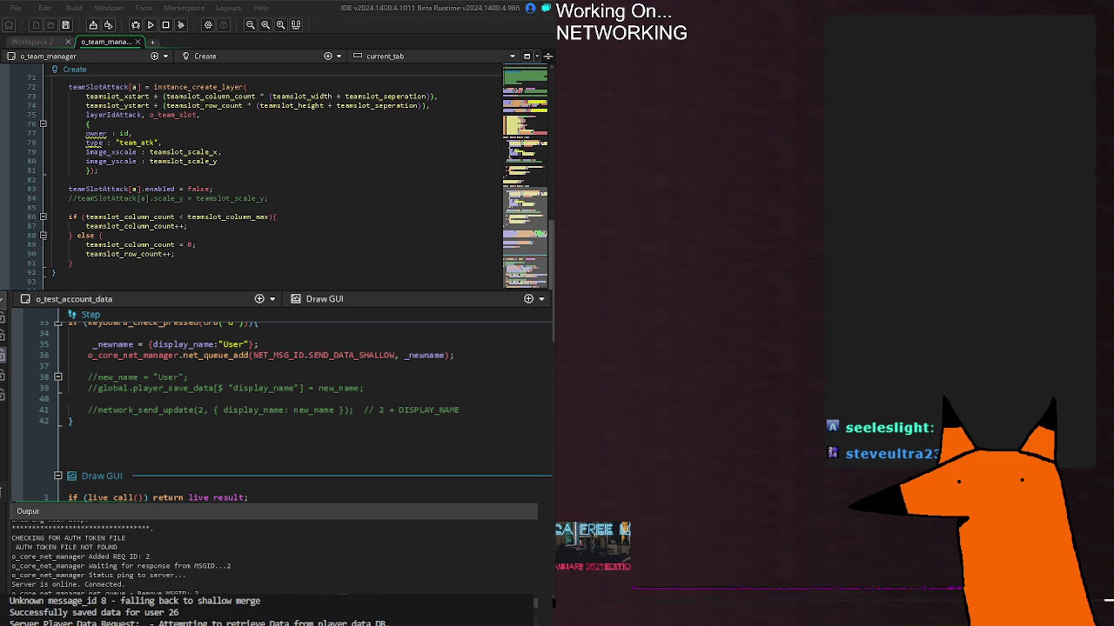
Enter a password, register and log in a new test account, then relaunch the game
key(alt+Tab)
text(123123)
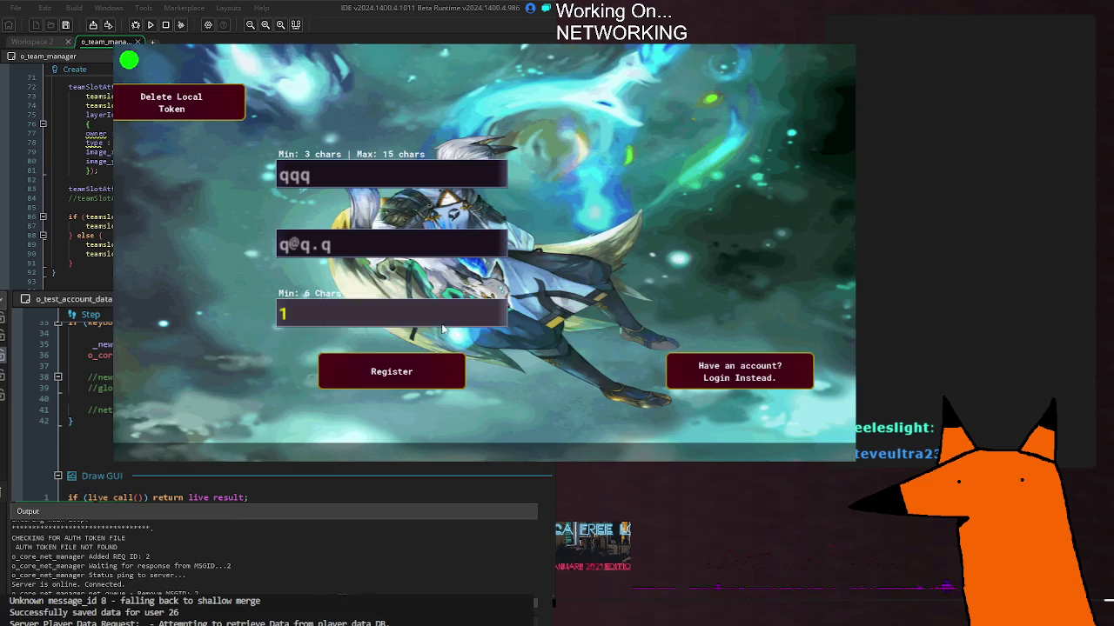
click(443, 377)
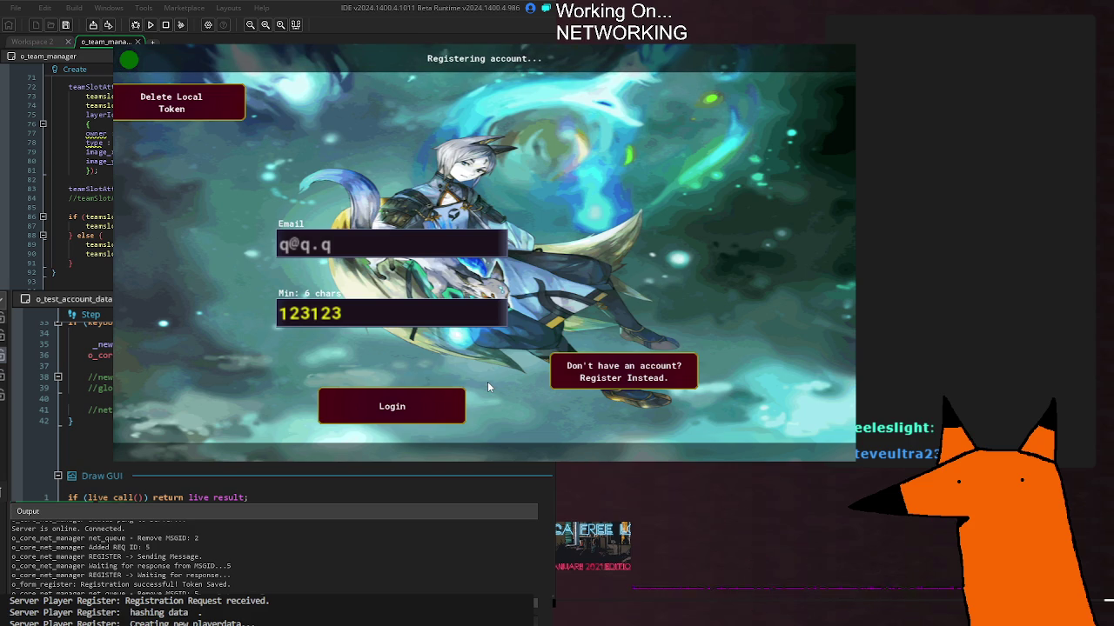
click(442, 405)
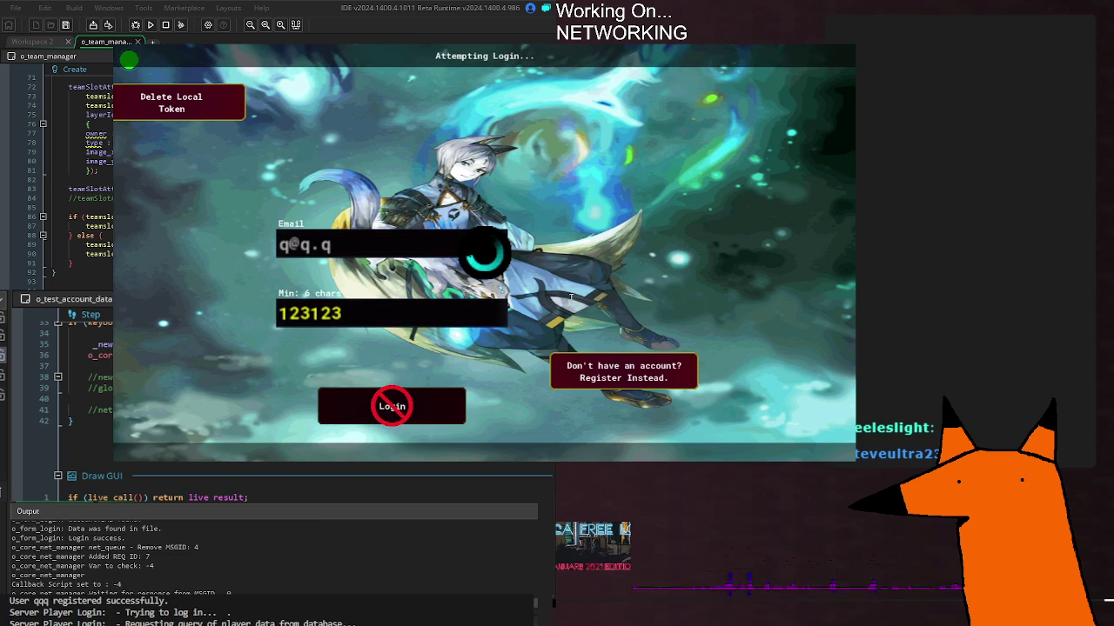
key(F5)
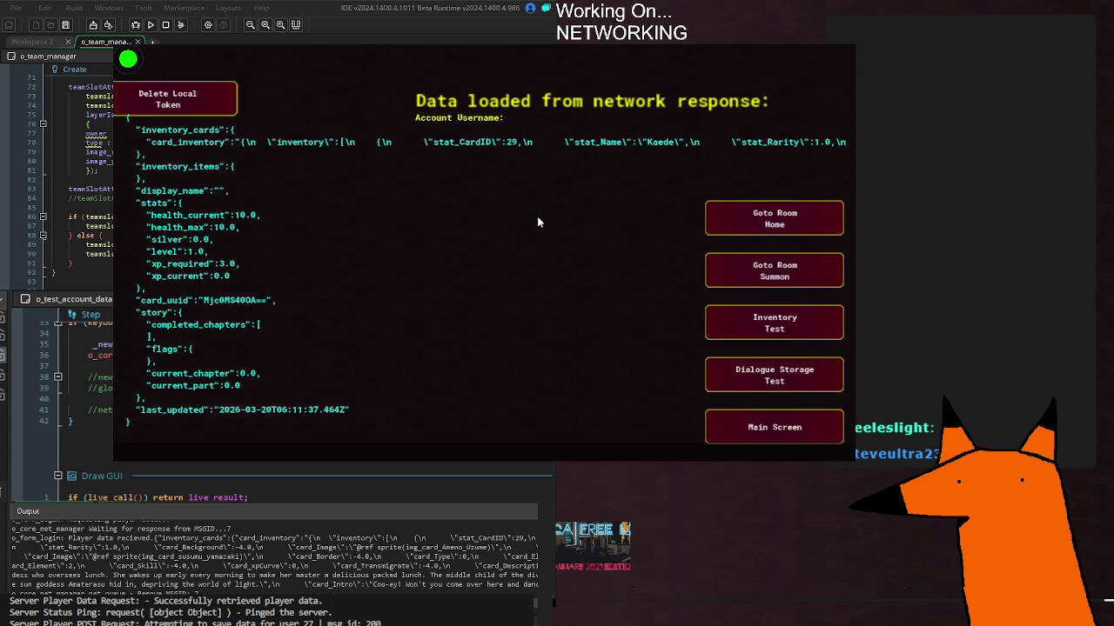
scroll(546, 209, up, 1)
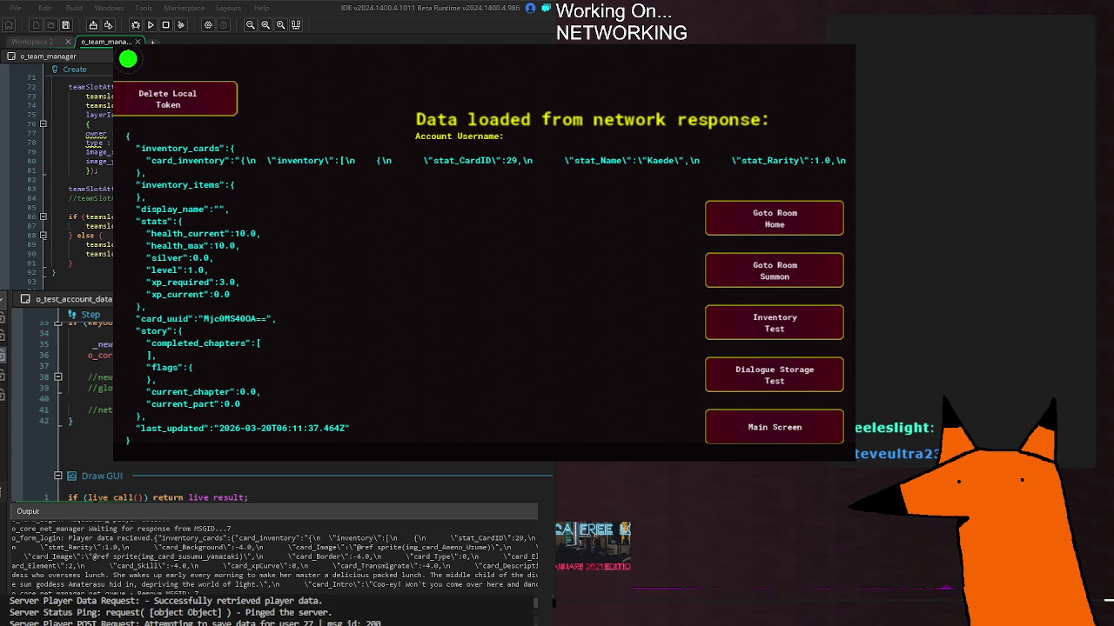
scroll(319, 548, up, 5)
scroll(313, 535, down, 5)
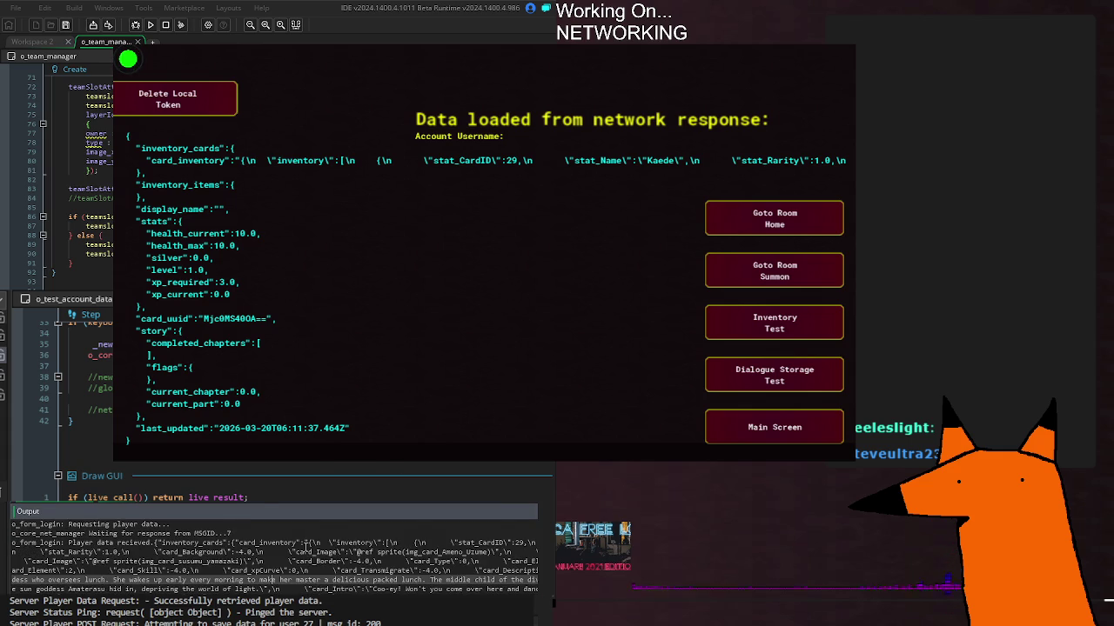
scroll(295, 546, down, 2)
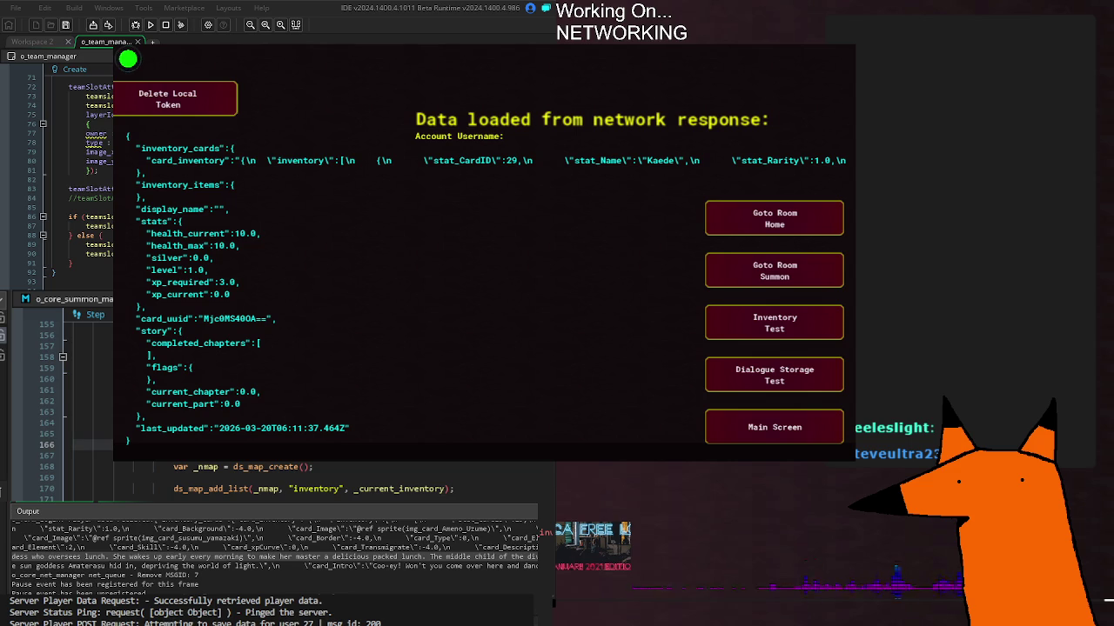
Place the cursor on the line that adds the inventory list to the new map
click(484, 489)
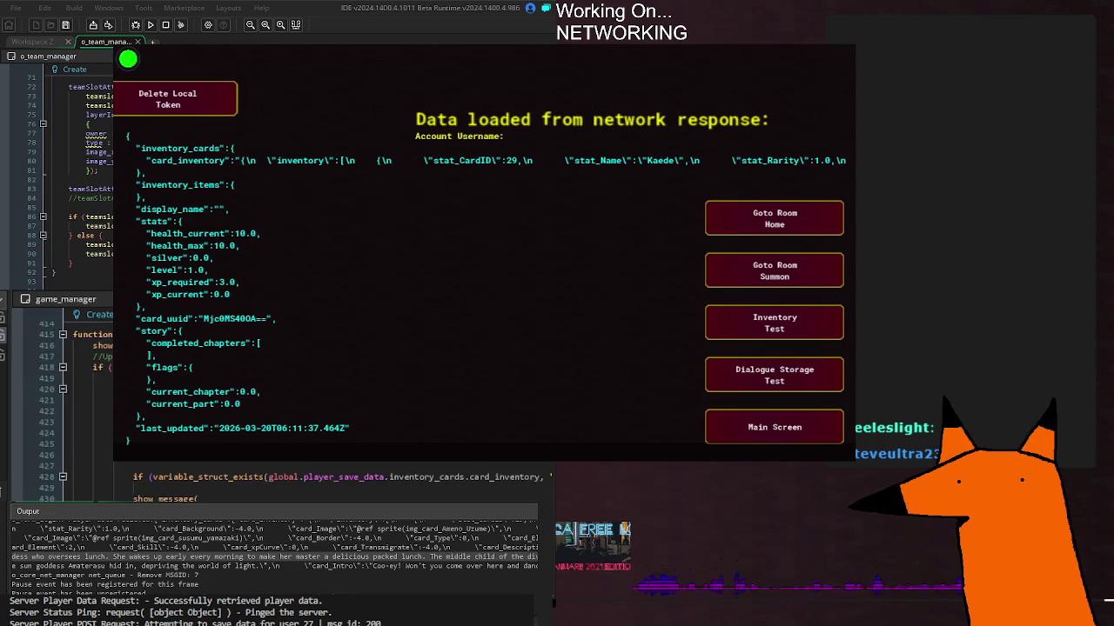
scroll(87, 400, up, 20)
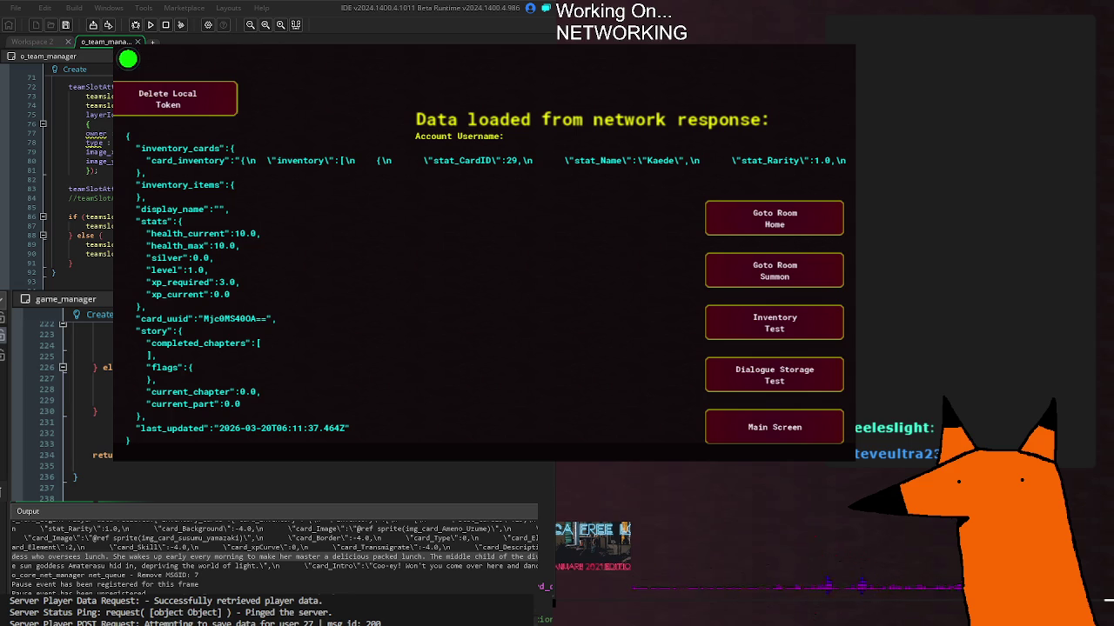
scroll(70, 400, up, 15)
scroll(69, 400, up, 2)
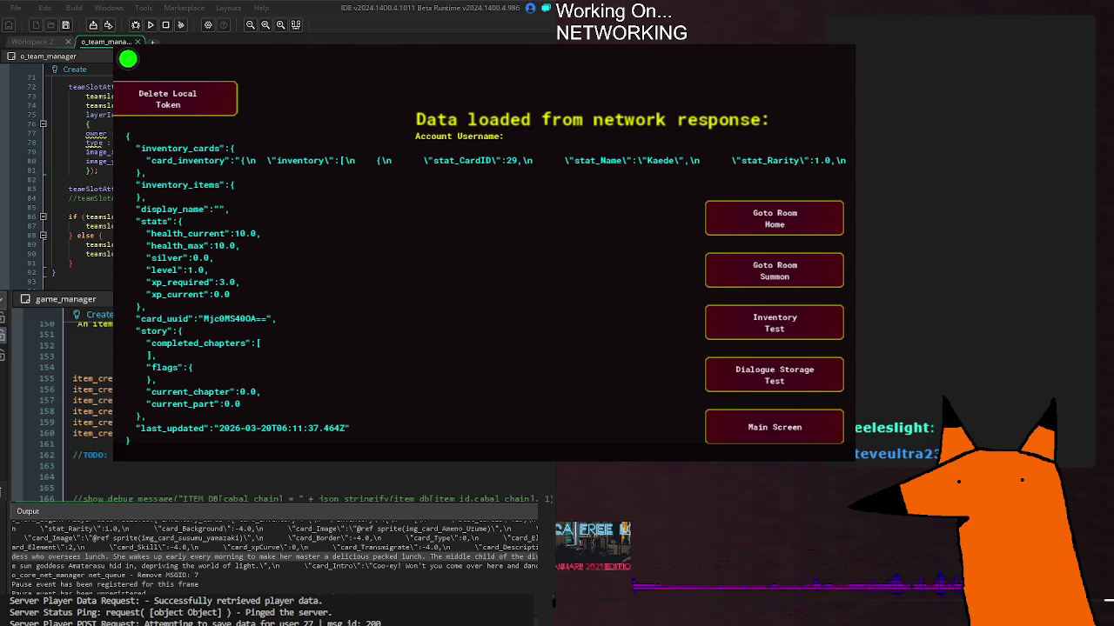
scroll(70, 400, up, 20)
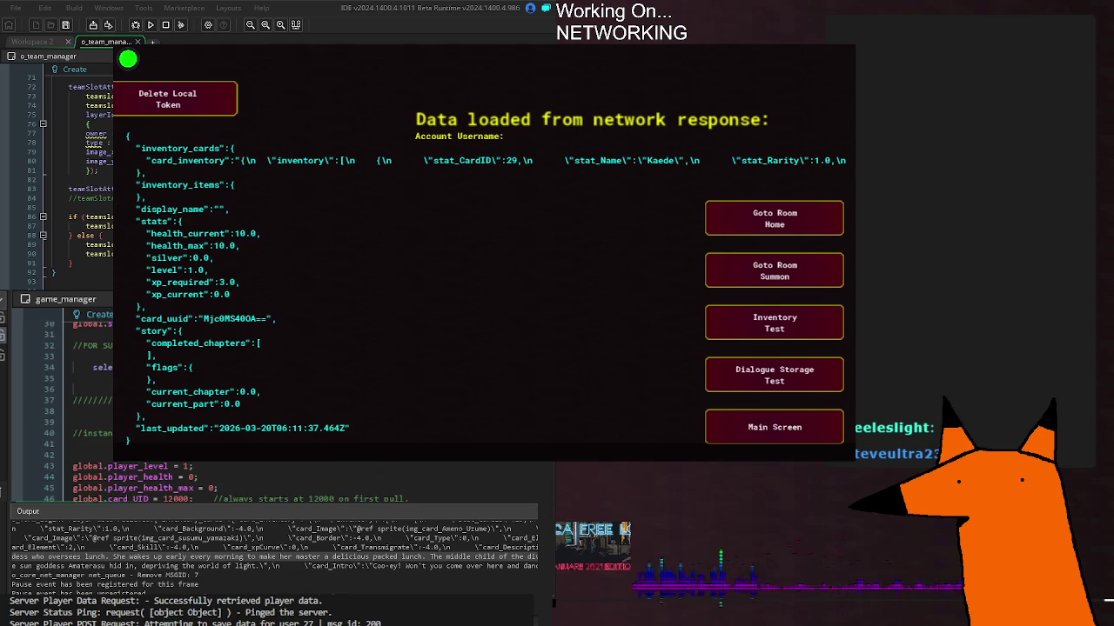
scroll(70, 400, up, 10)
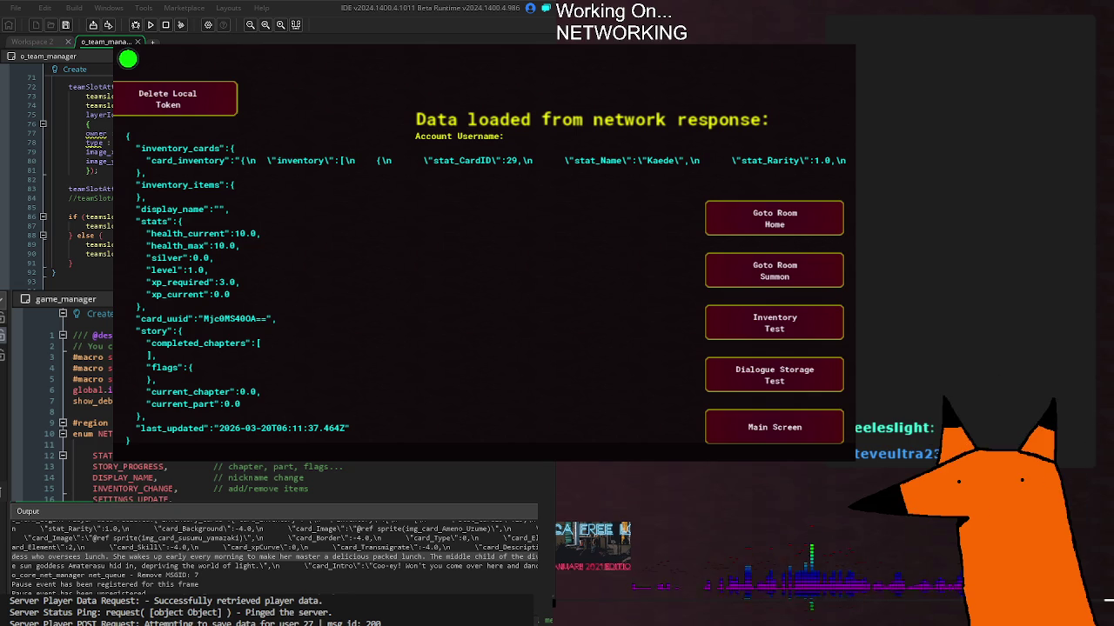
scroll(454, 463, down, 20)
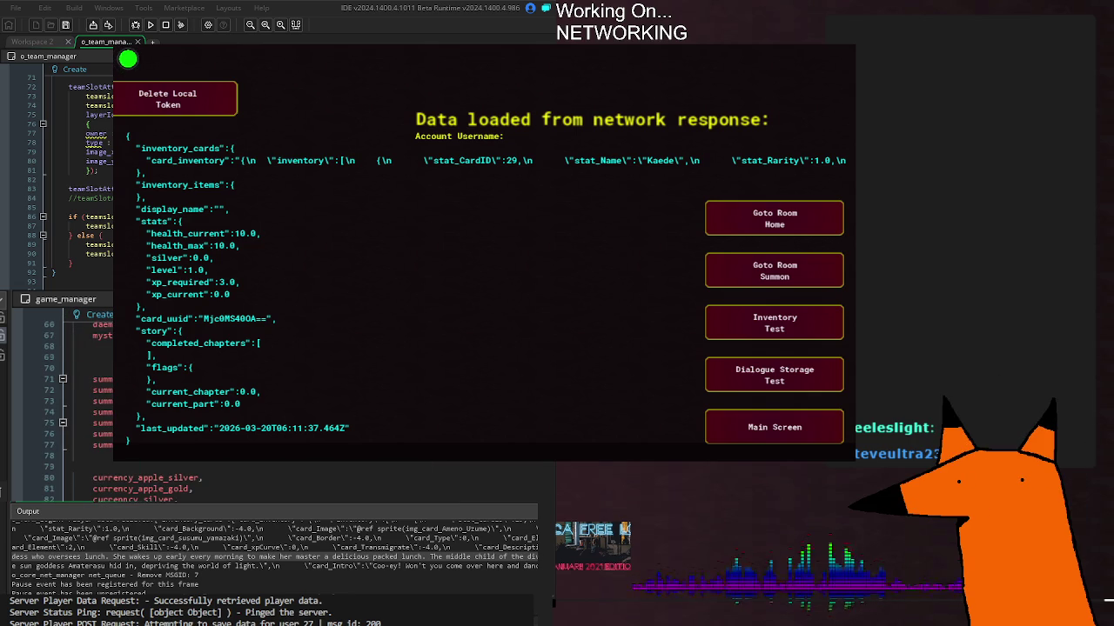
scroll(331, 487, down, 20)
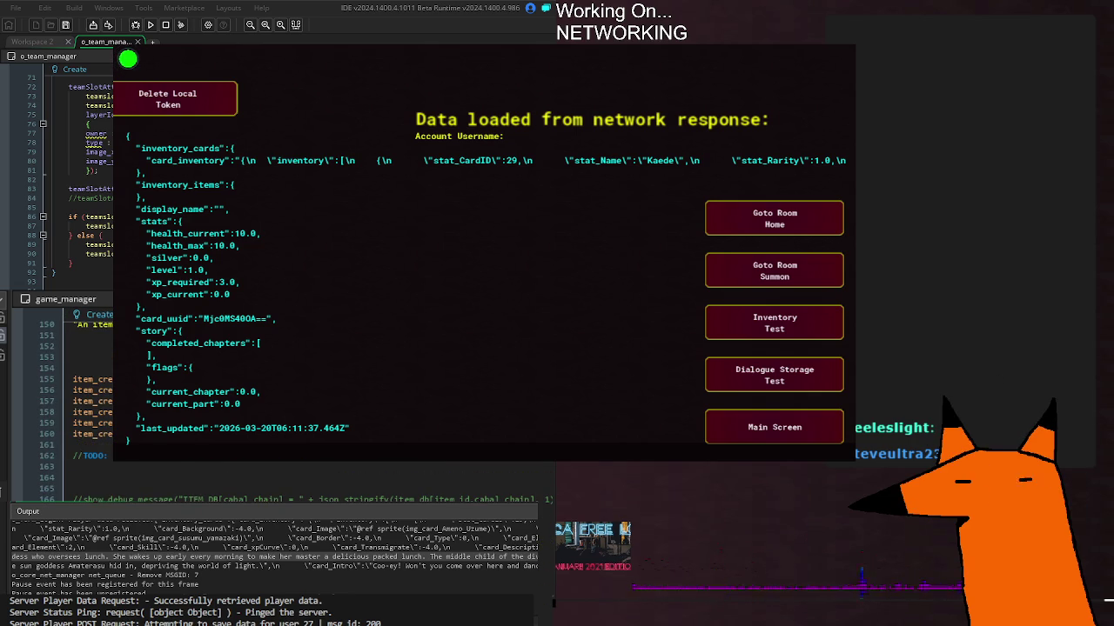
scroll(331, 487, down, 4)
scroll(74, 408, down, 20)
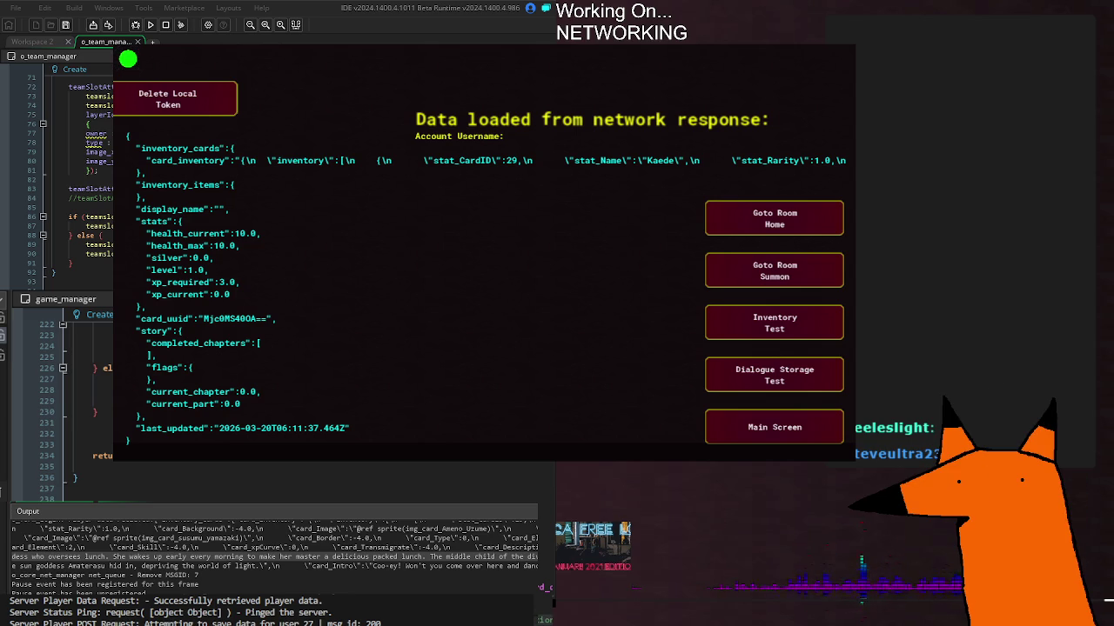
scroll(287, 409, down, 4)
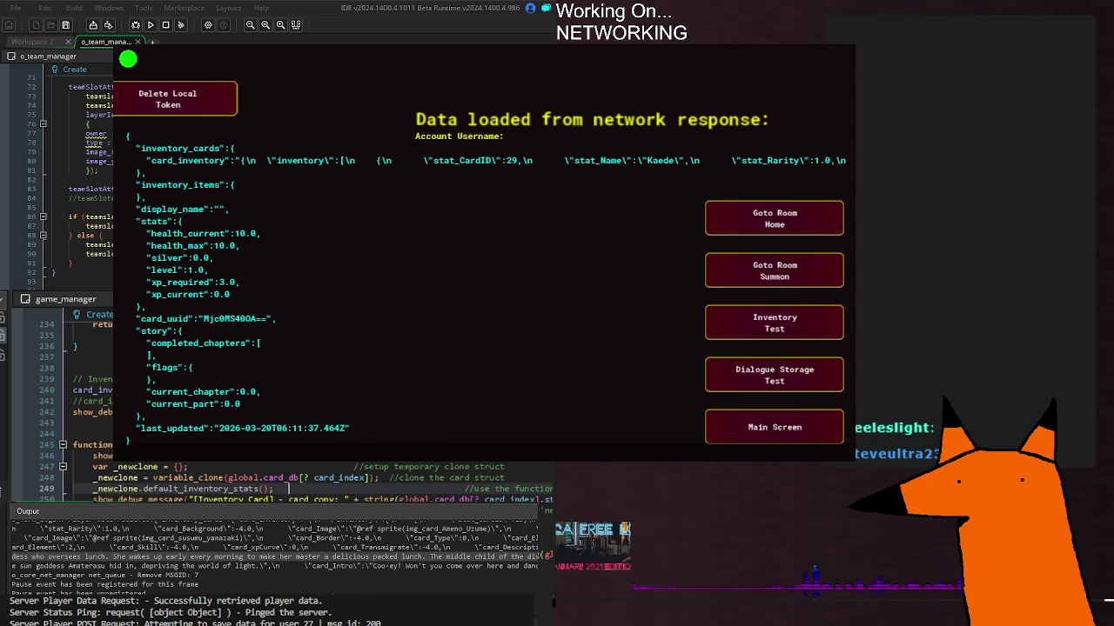
click(135, 467)
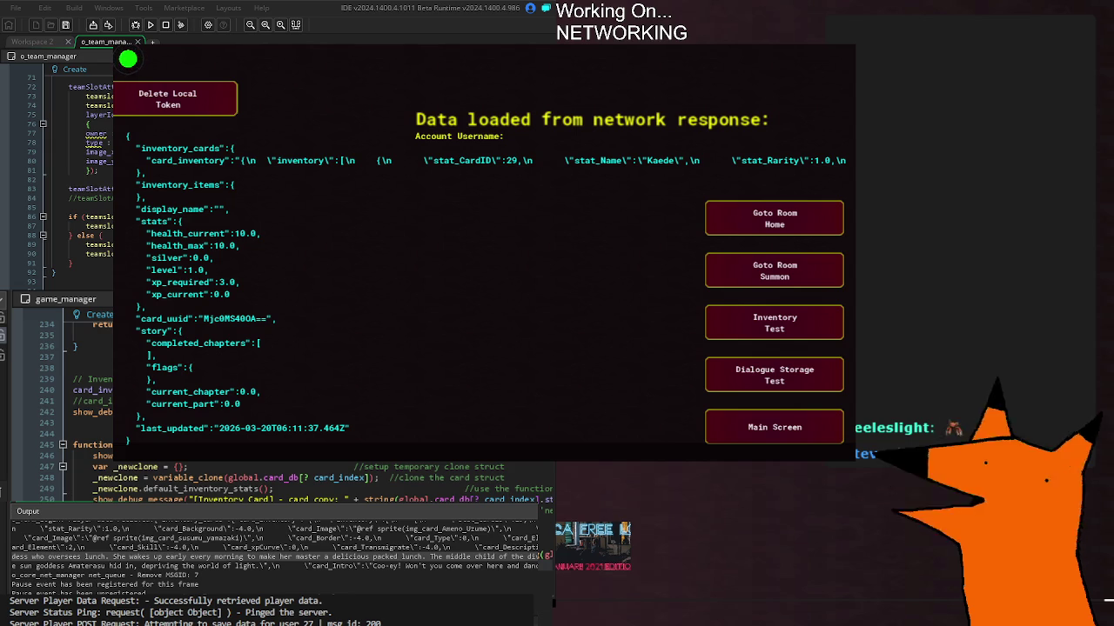
scroll(87, 400, down, 4)
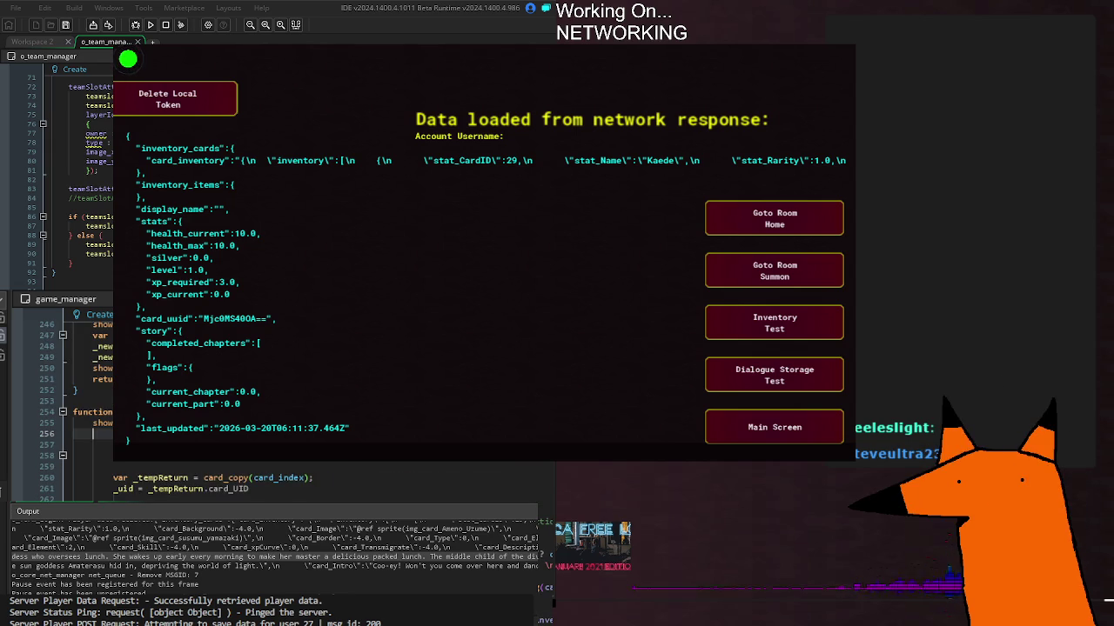
scroll(87, 401, up, 4)
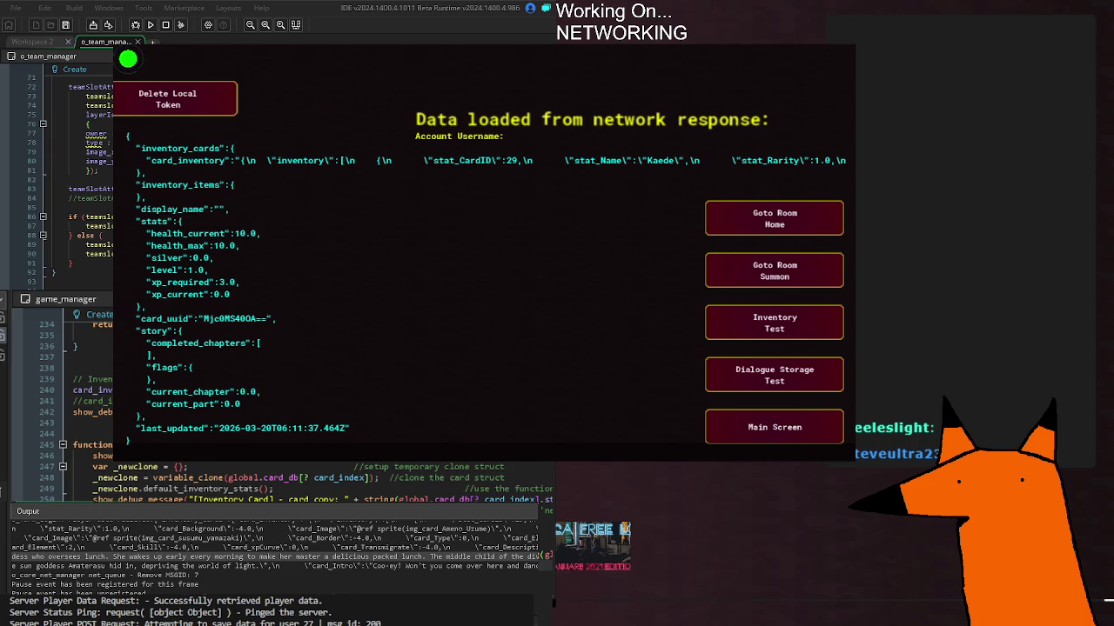
click(339, 478)
scroll(61, 409, down, 2)
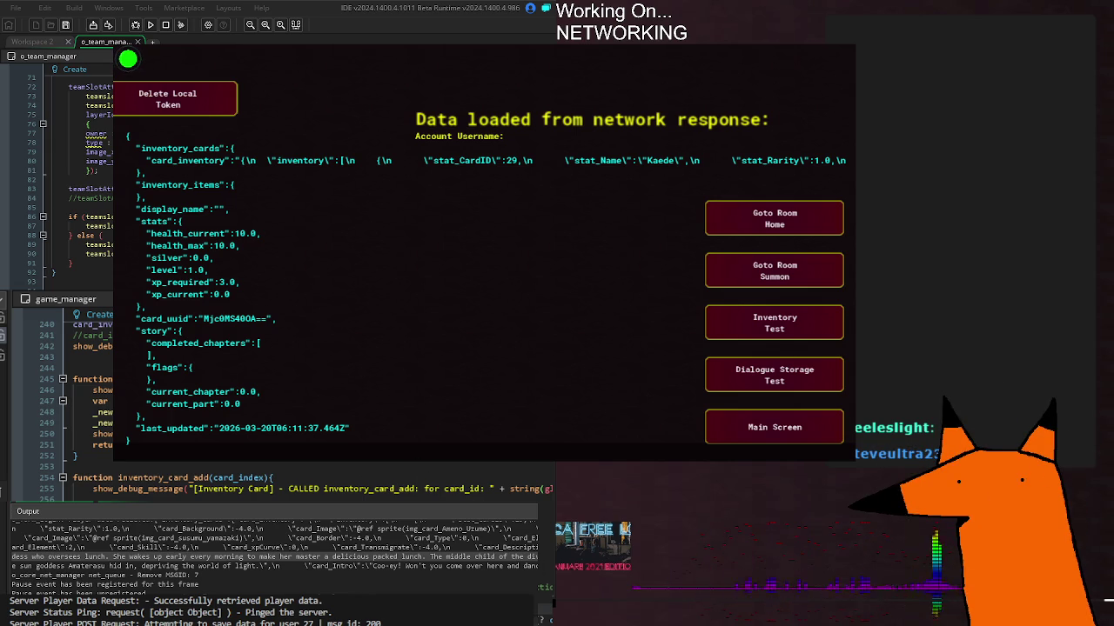
scroll(174, 478, down, 10)
Review game_manager's code, then switch to o_core_summon_manager's Step event
scroll(174, 479, down, 3)
scroll(174, 478, up, 3)
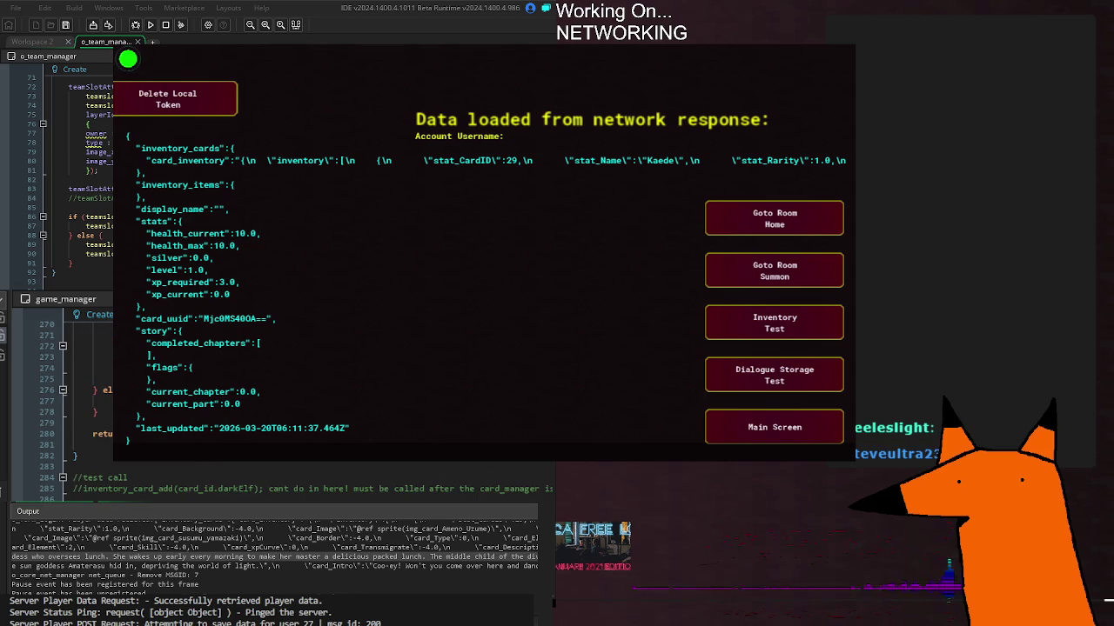
scroll(70, 401, up, 8)
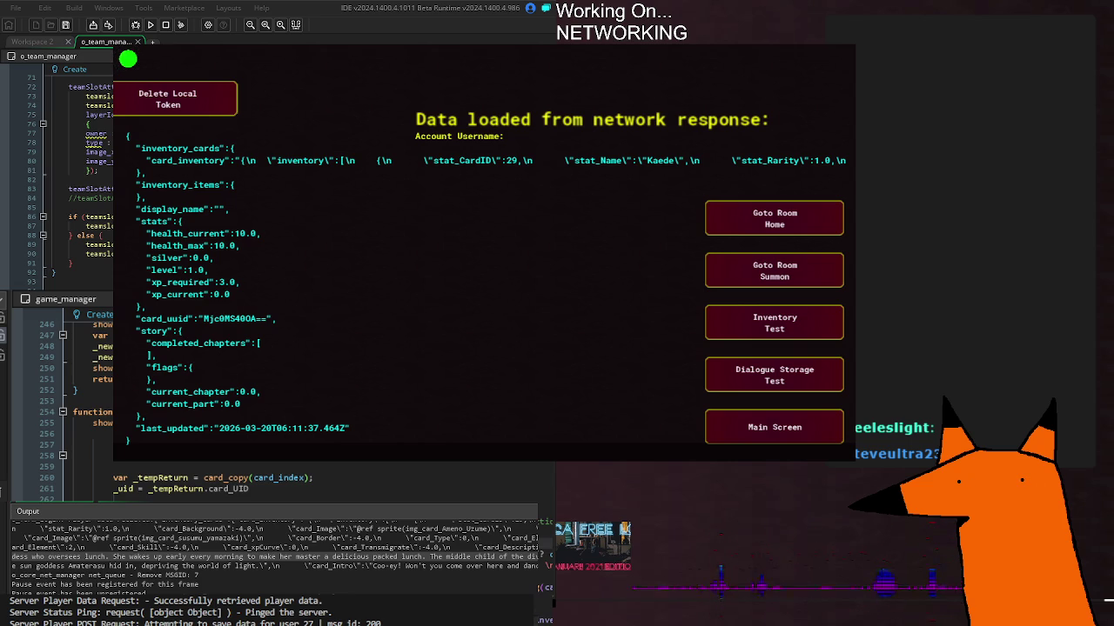
scroll(70, 400, down, 2)
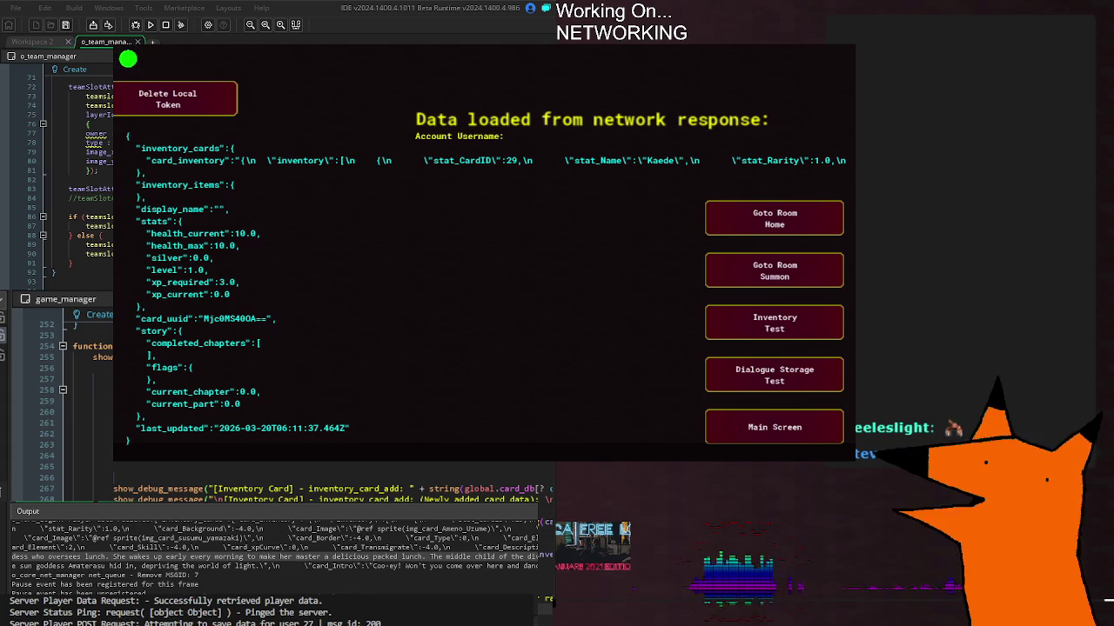
scroll(60, 391, down, 10)
scroll(61, 391, up, 2)
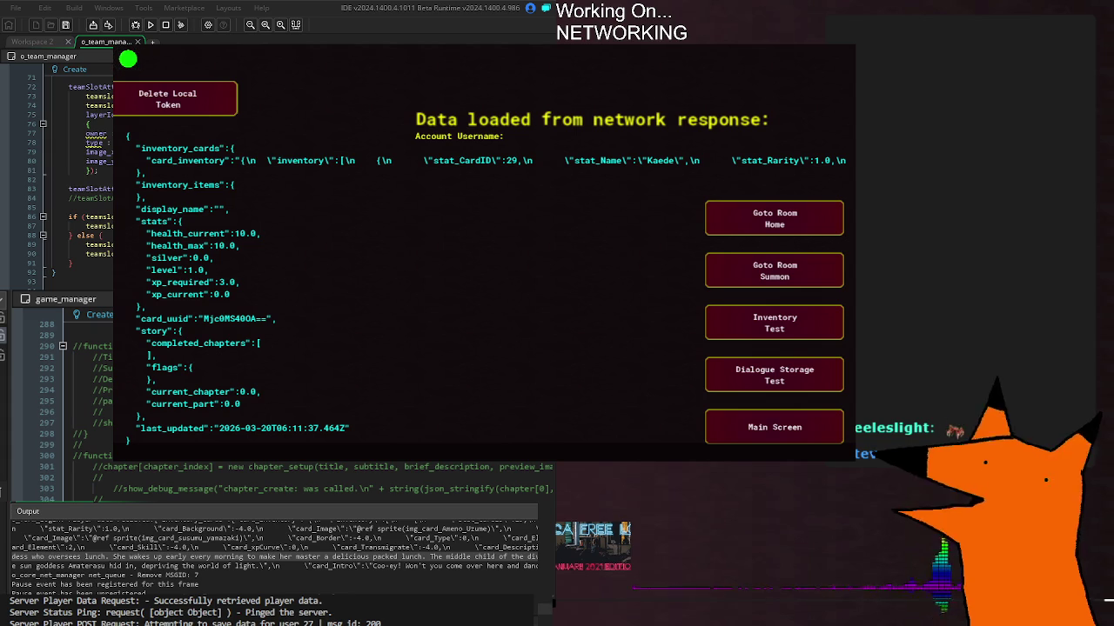
scroll(61, 392, down, 7)
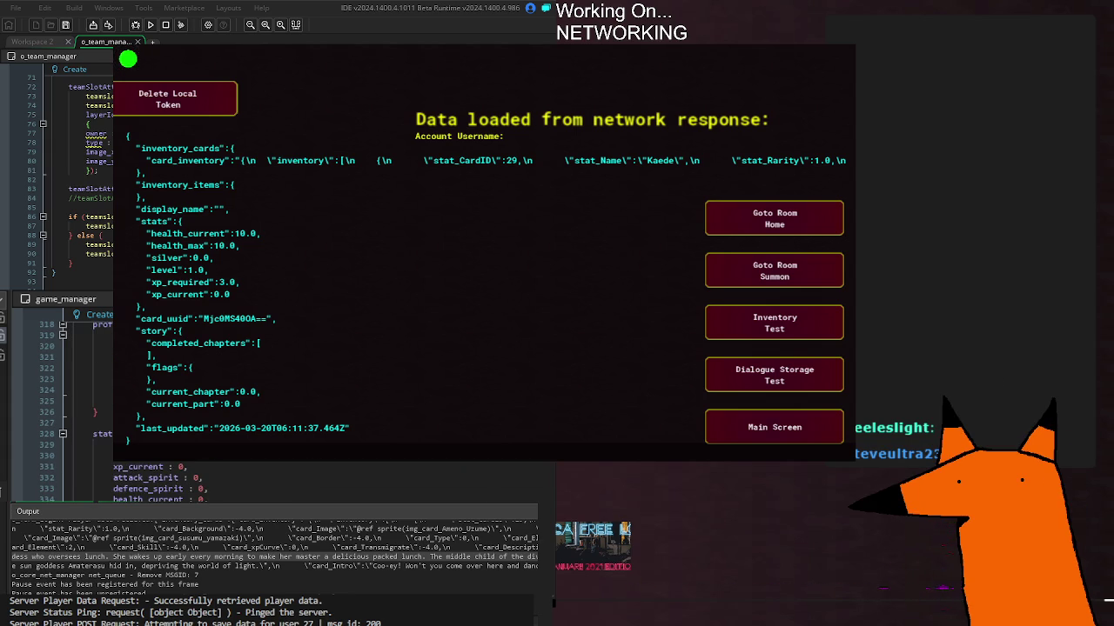
key(ctrl+Tab)
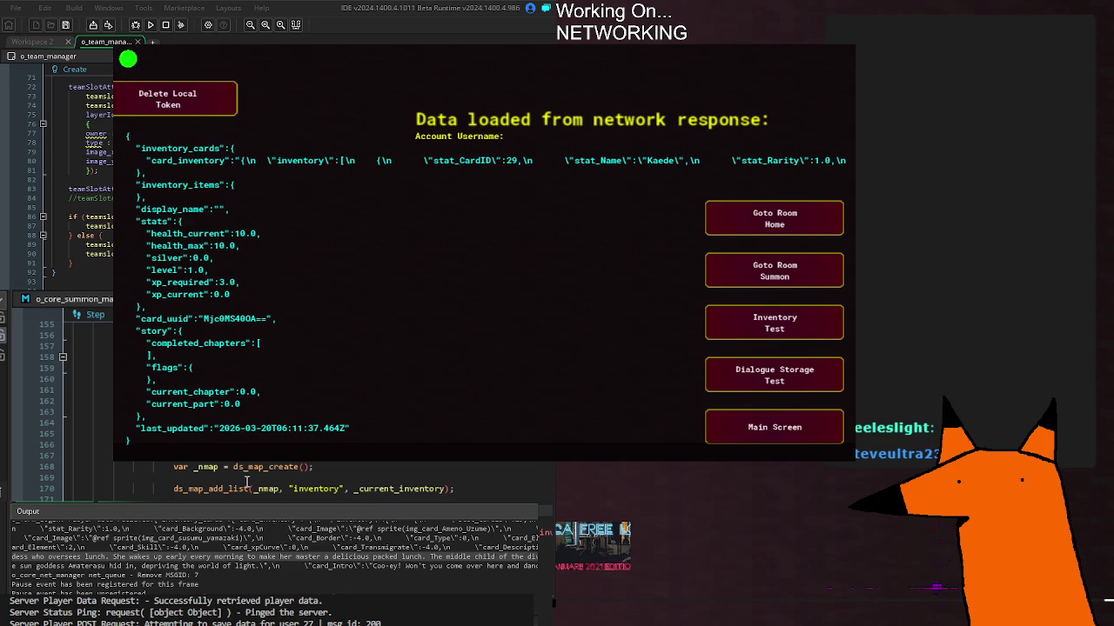
click(290, 489)
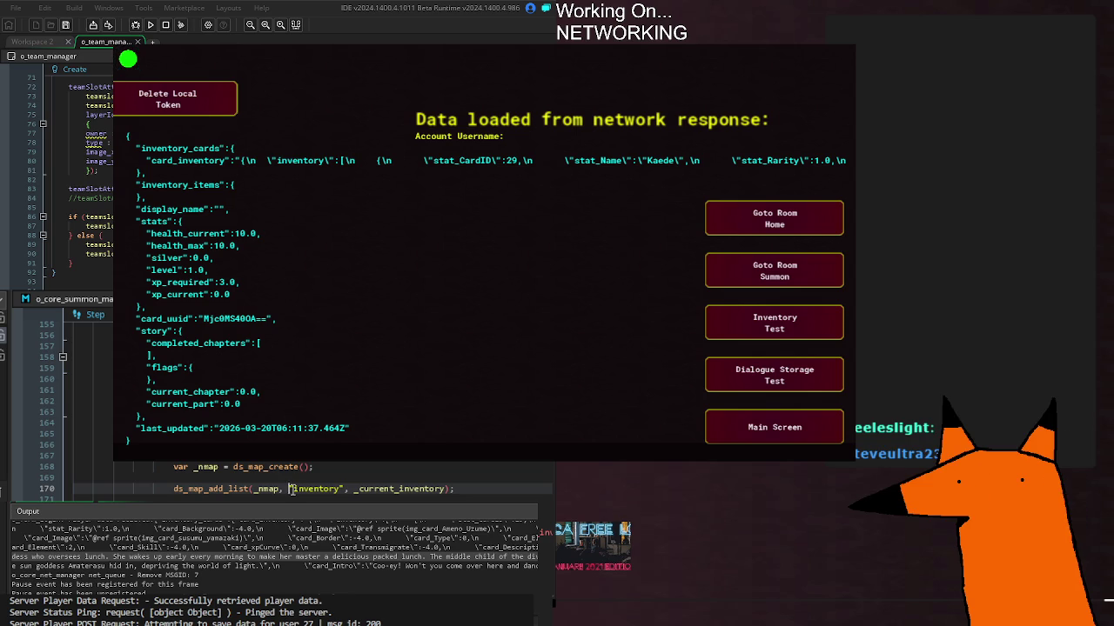
key(Up)
key(Up)
key(Up)
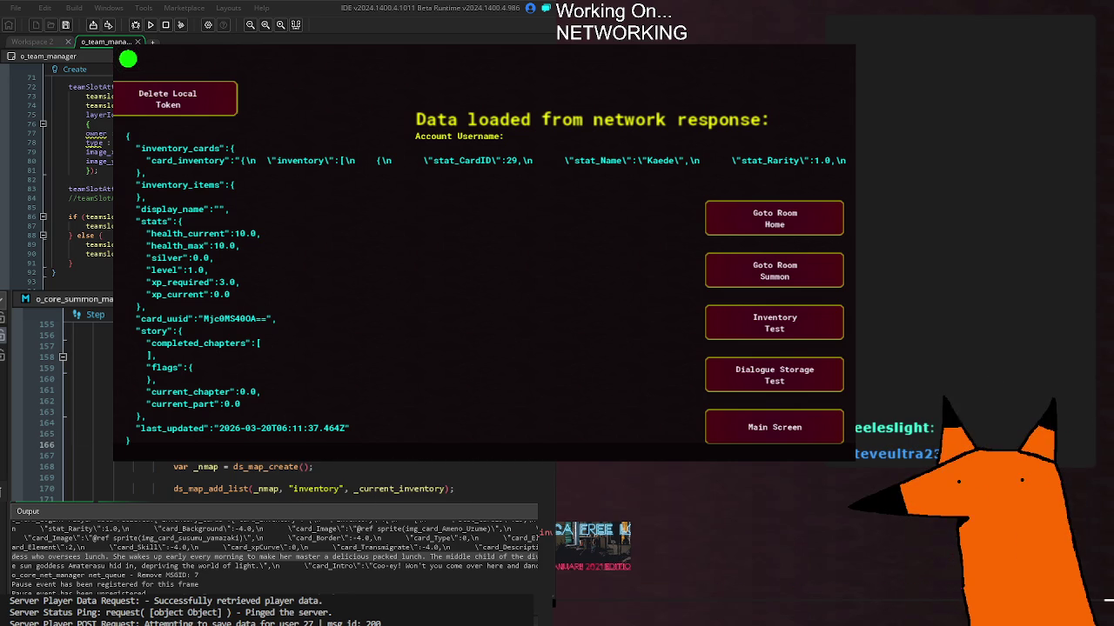
click(371, 468)
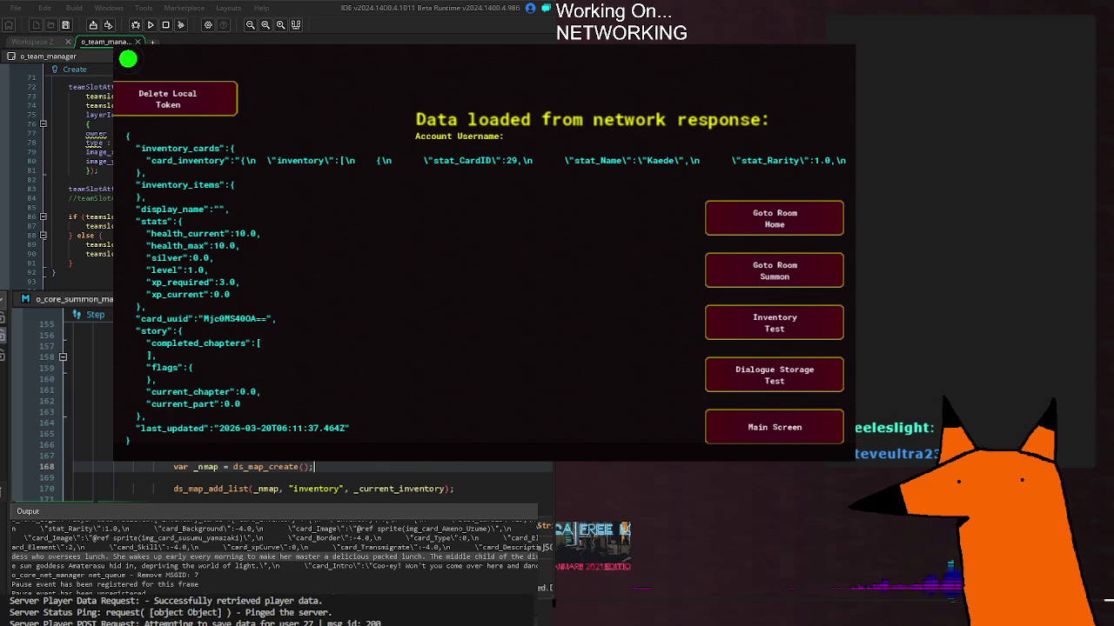
click(451, 490)
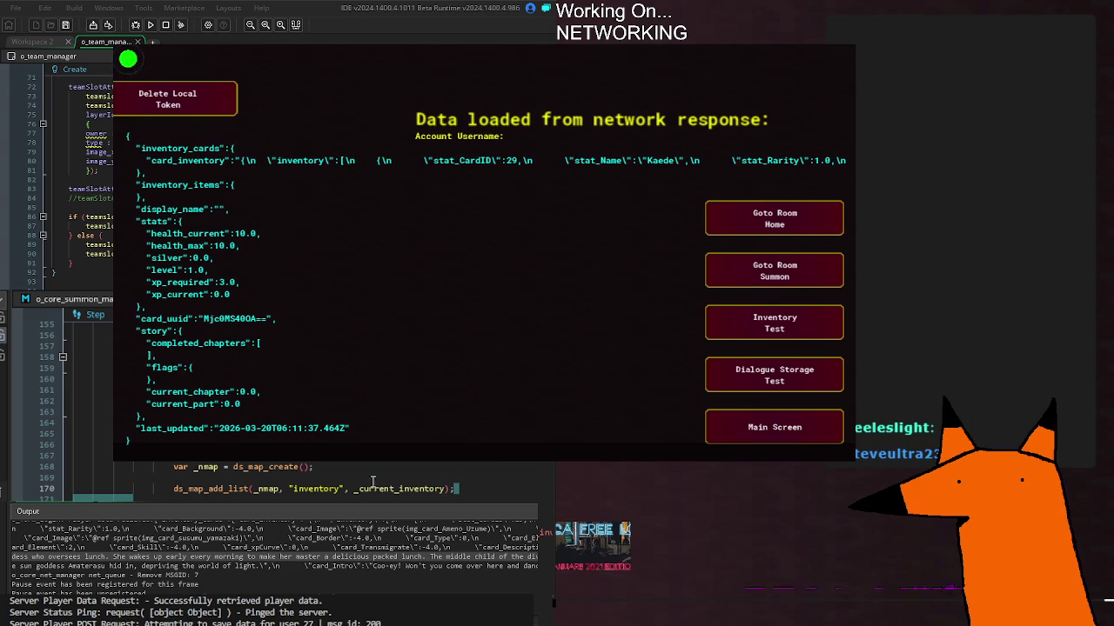
scroll(413, 478, up, 2)
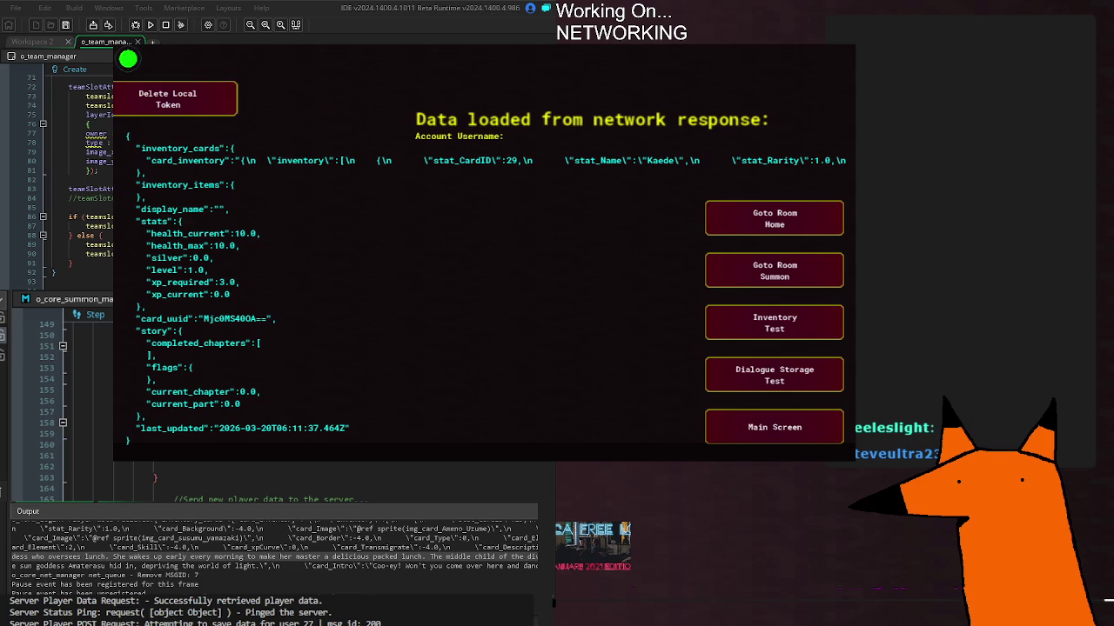
Rebuild and relaunch the game so it reloads the network data
key(F5)
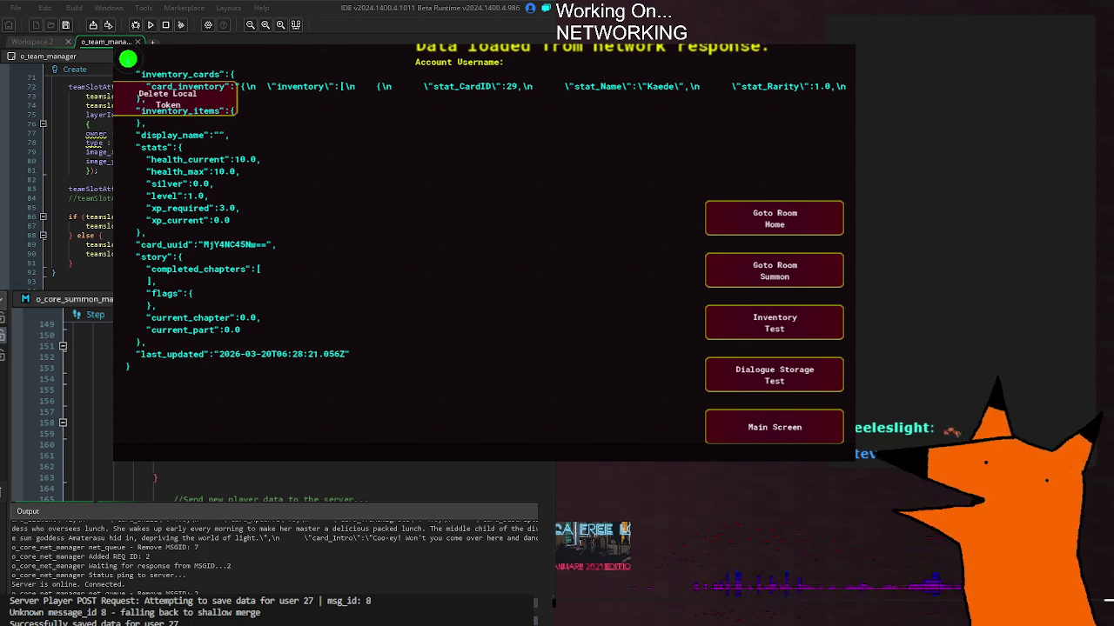
Use Goto Room Home to leave the network data screen for the Home room
click(732, 231)
Enter the Summon room, read the [Inventory - Cards] output lines, then stop the game
click(238, 174)
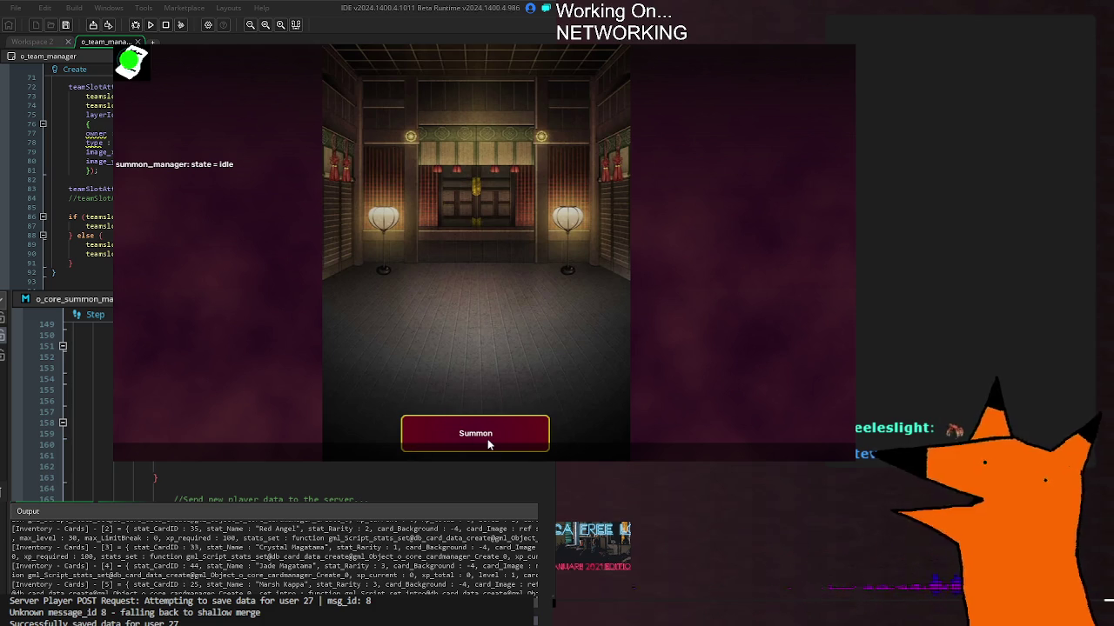
scroll(383, 554, down, 5)
scroll(384, 554, down, 2)
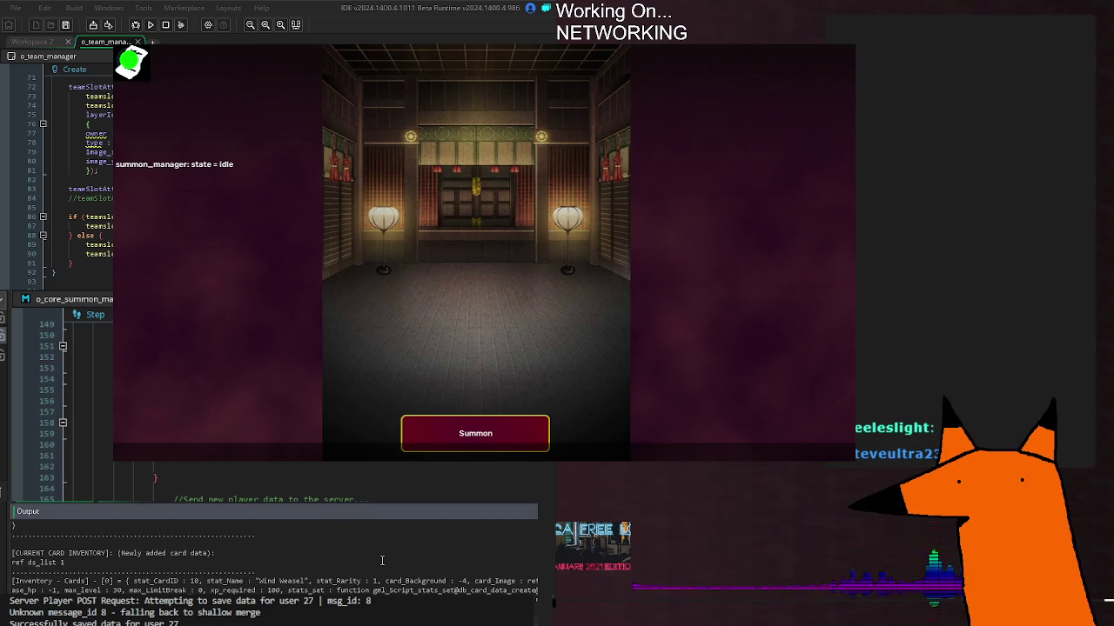
scroll(382, 560, down, 3)
scroll(275, 551, down, 3)
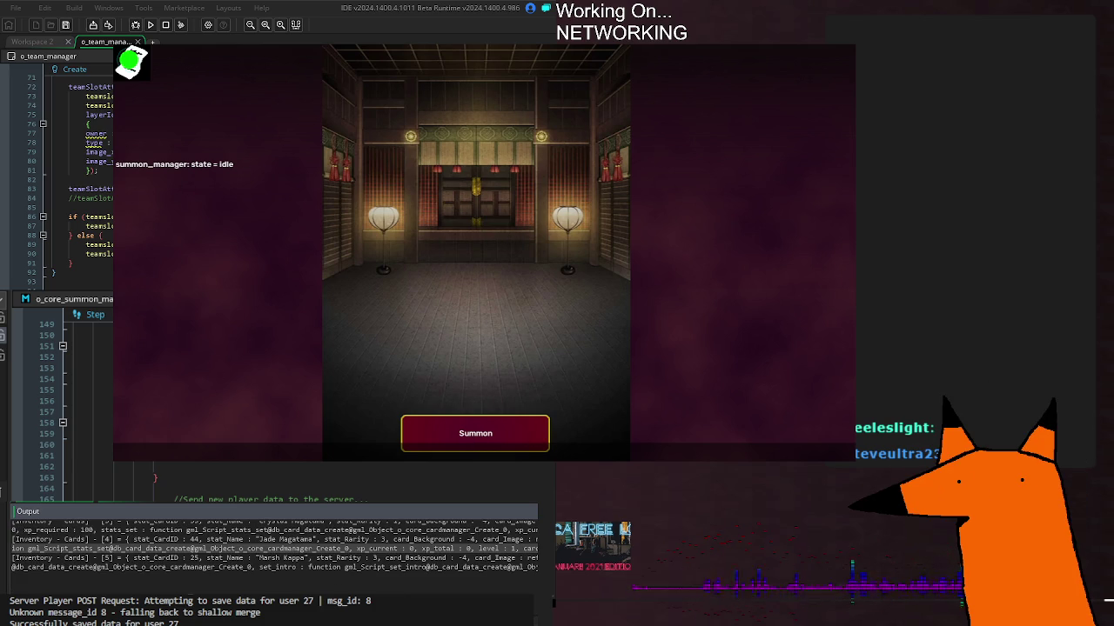
key(Escape)
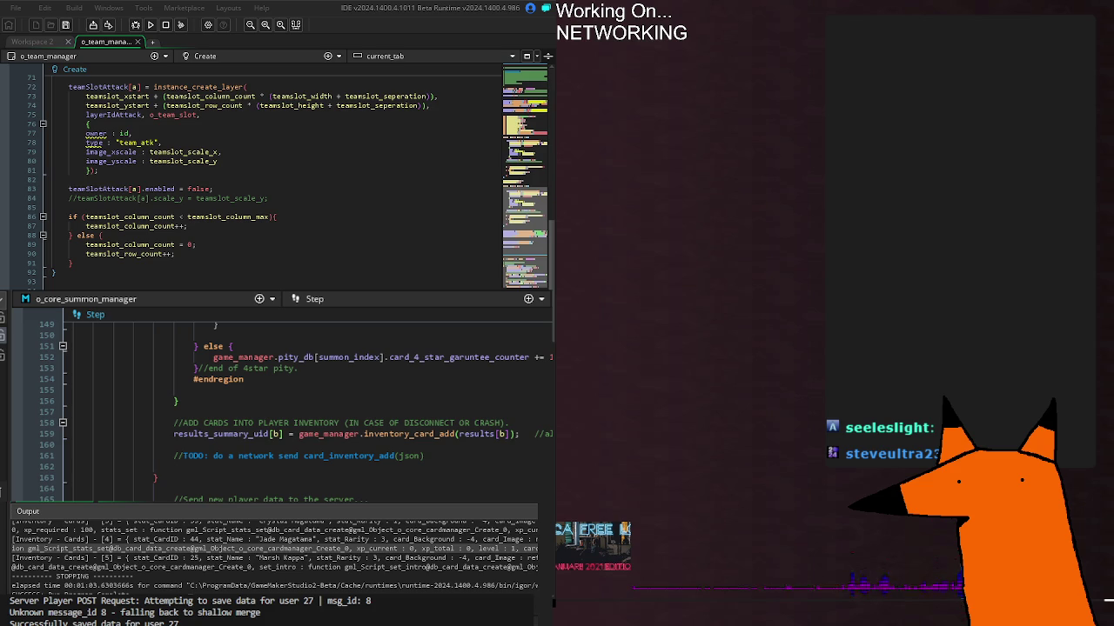
Rerun the game from the summon manager's Step code with F5, scrolling to line 177
scroll(183, 577, up, 5)
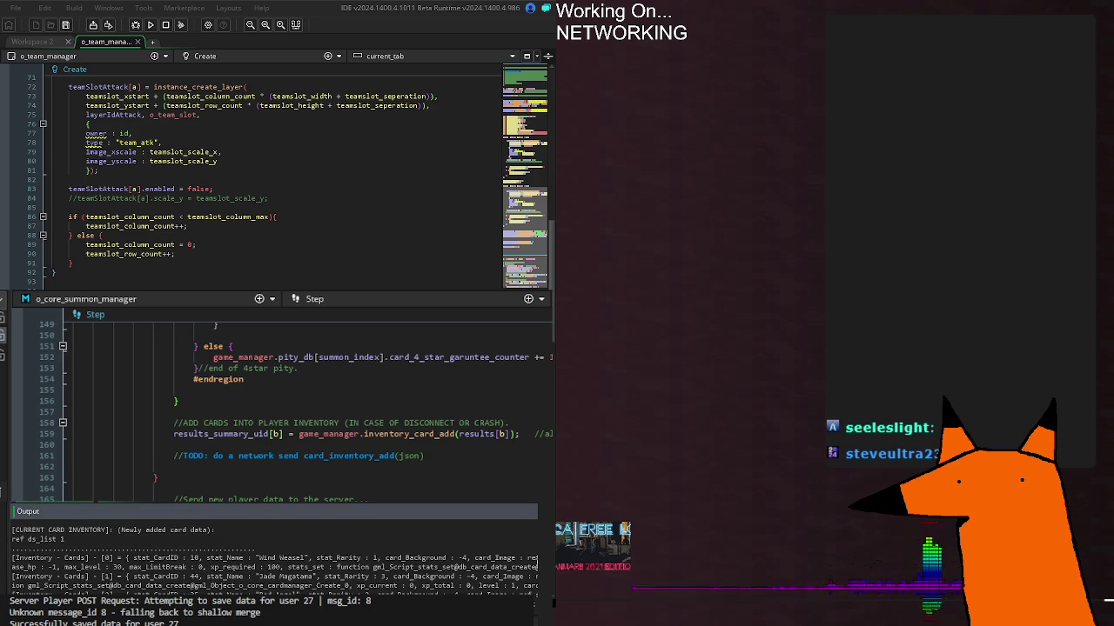
scroll(524, 570, down, 10)
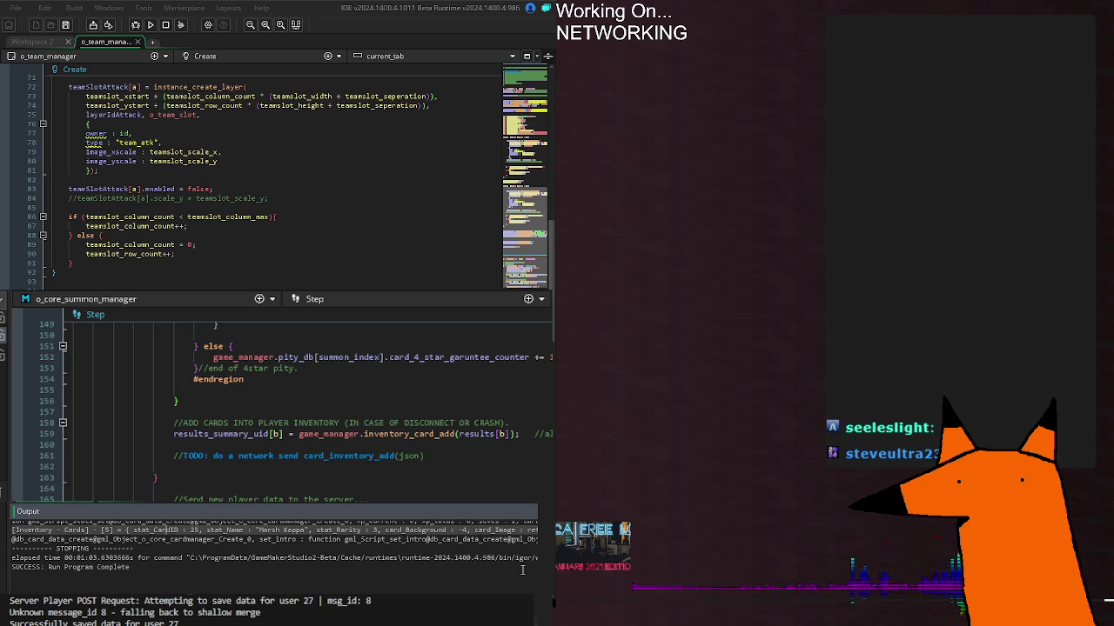
scroll(330, 544, up, 1)
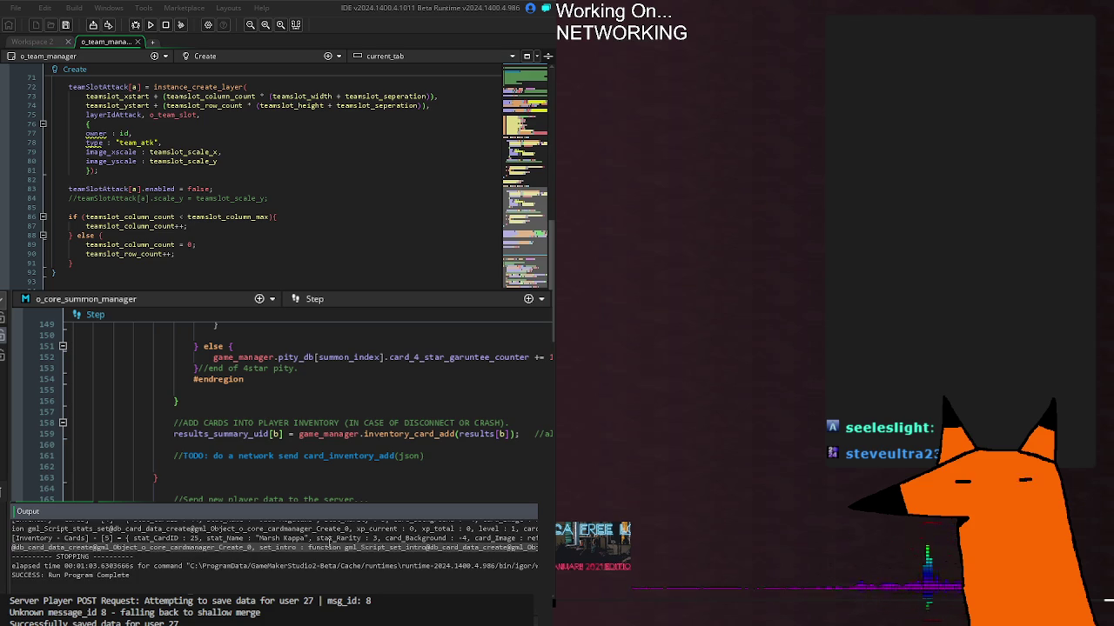
scroll(329, 543, up, 5)
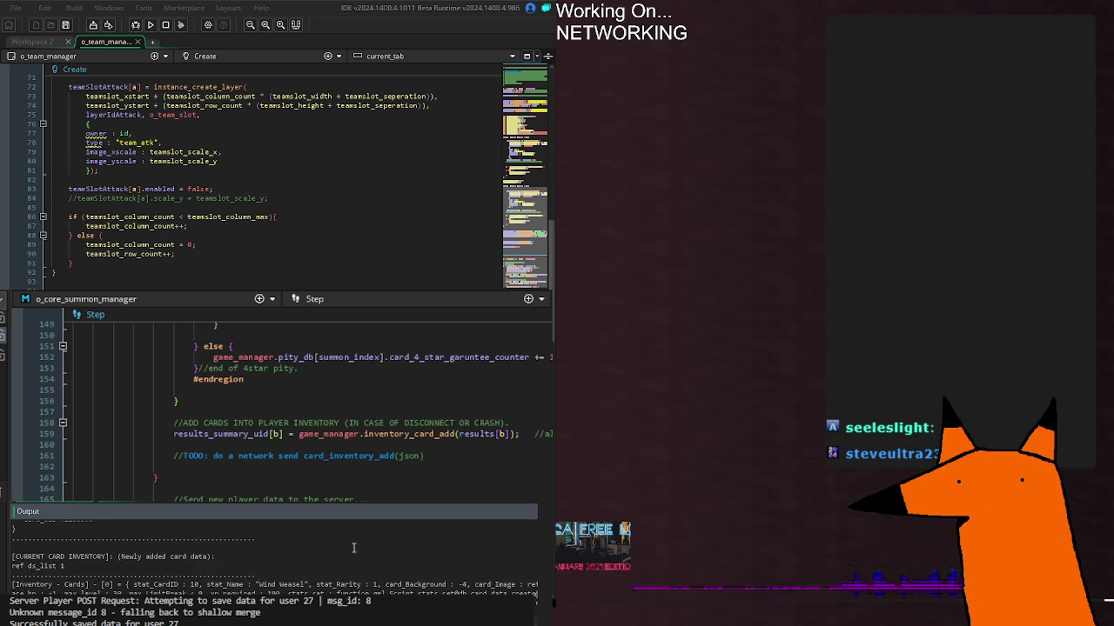
scroll(350, 577, up, 5)
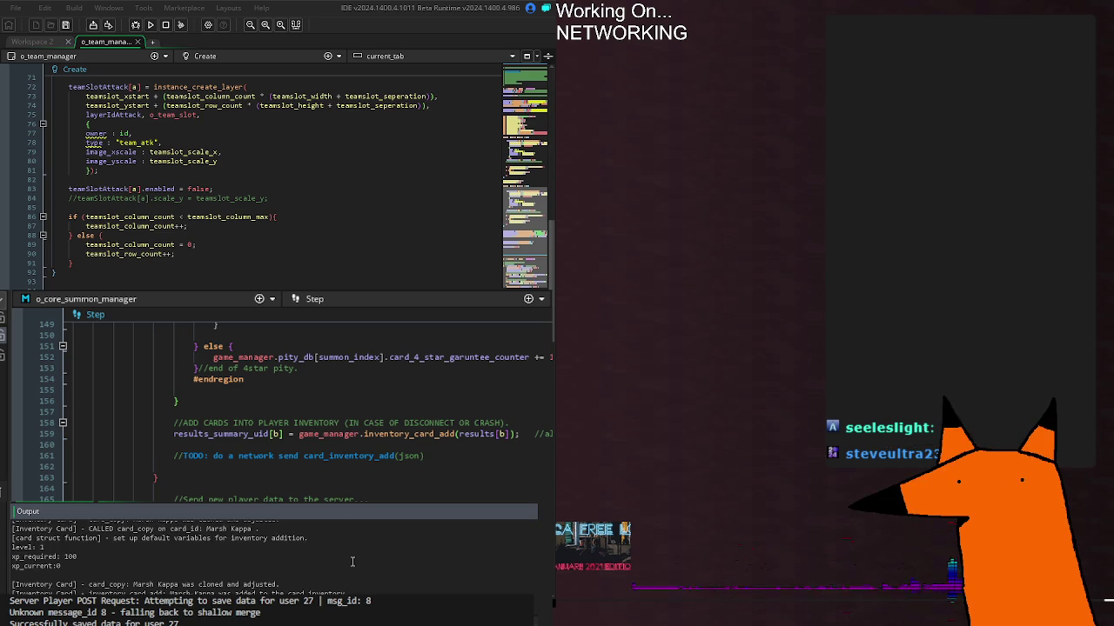
scroll(345, 572, down, 5)
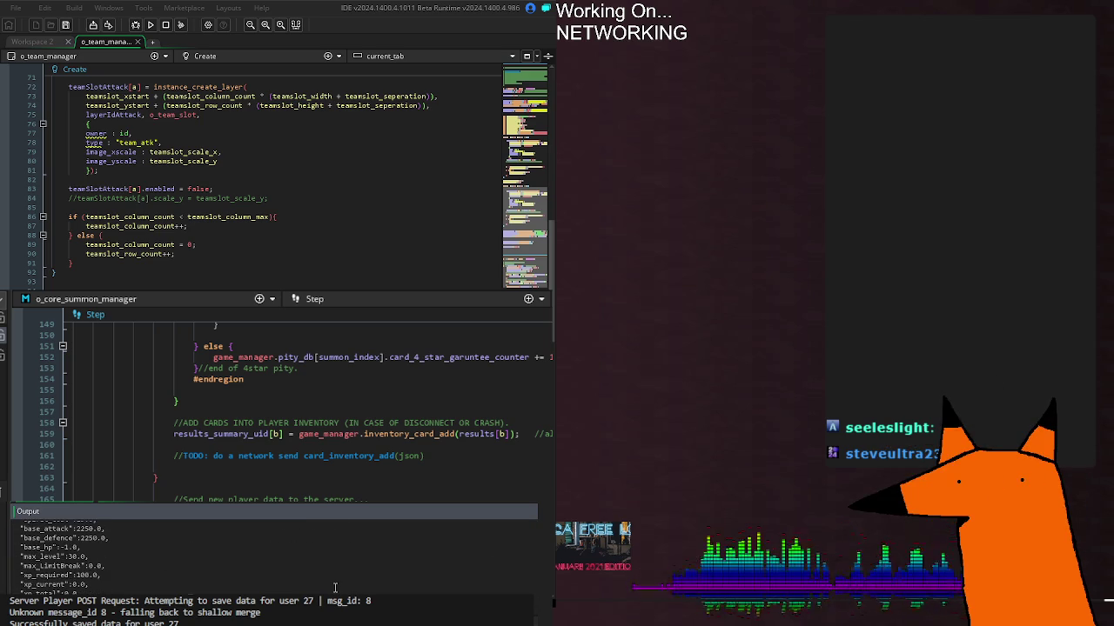
click(156, 477)
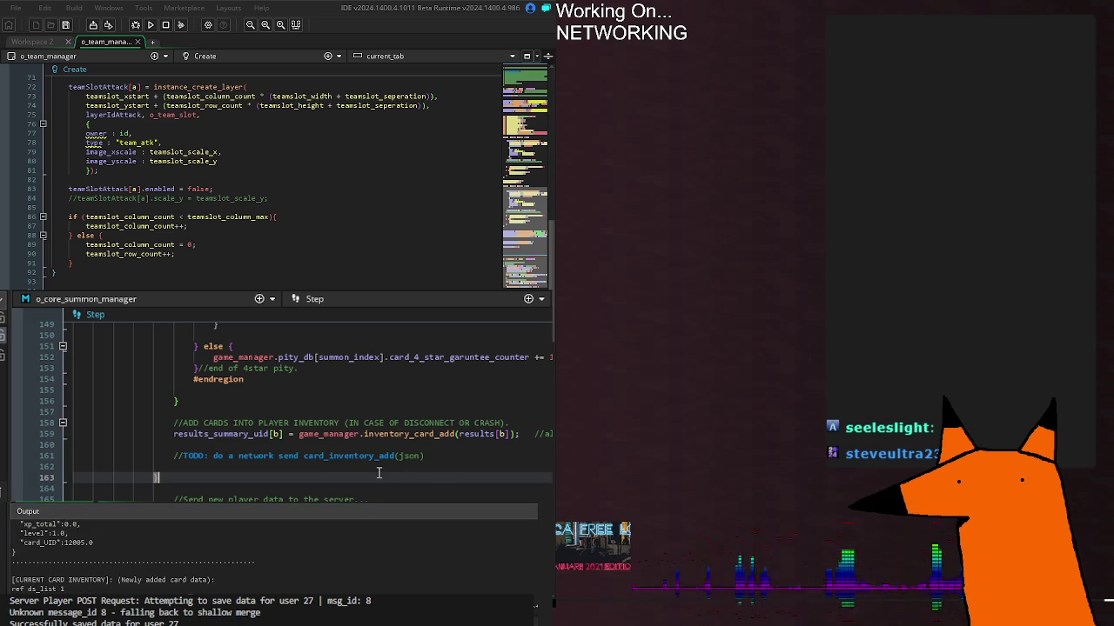
key(F5)
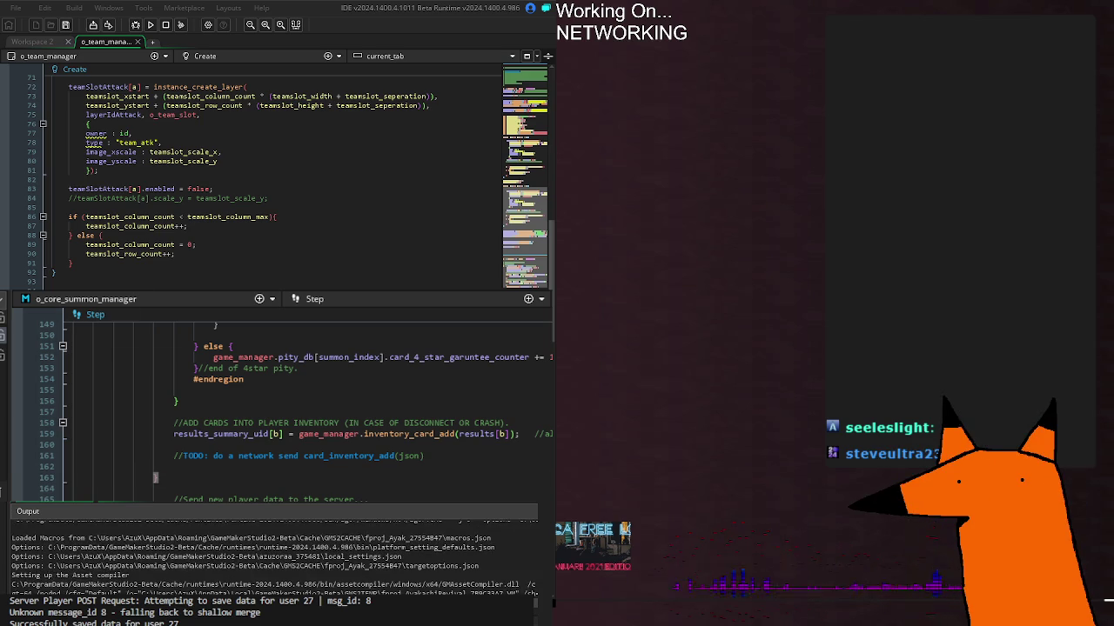
scroll(155, 478, down, 2)
scroll(287, 405, down, 2)
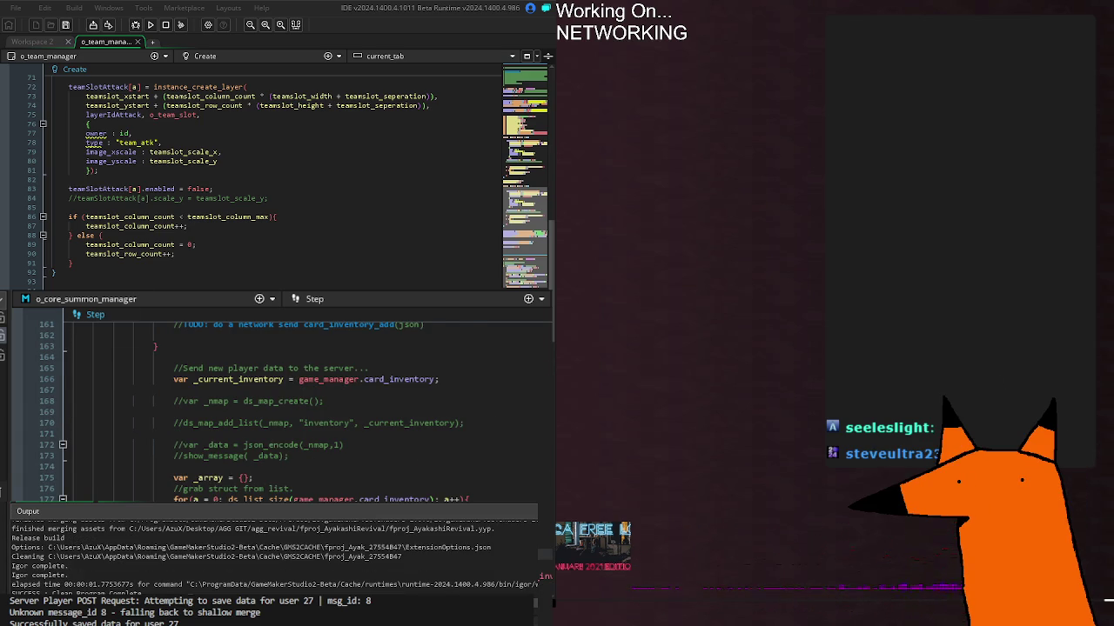
Declare the line 177 loop counter with var, set line 175 to '[0] = noone;', and rebuild
click(192, 498)
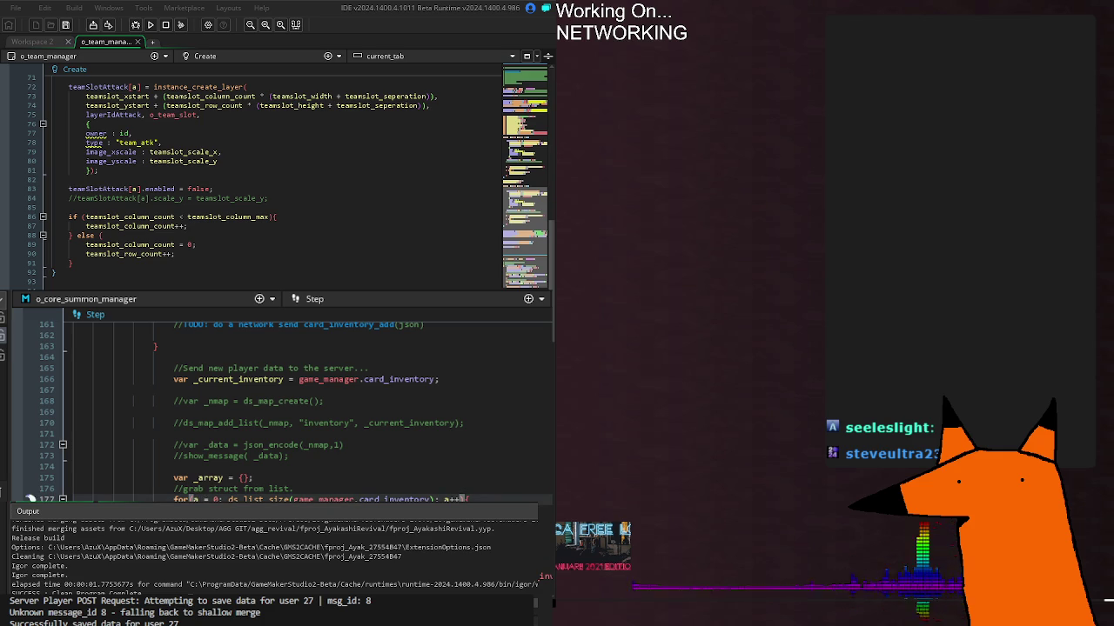
text(var)
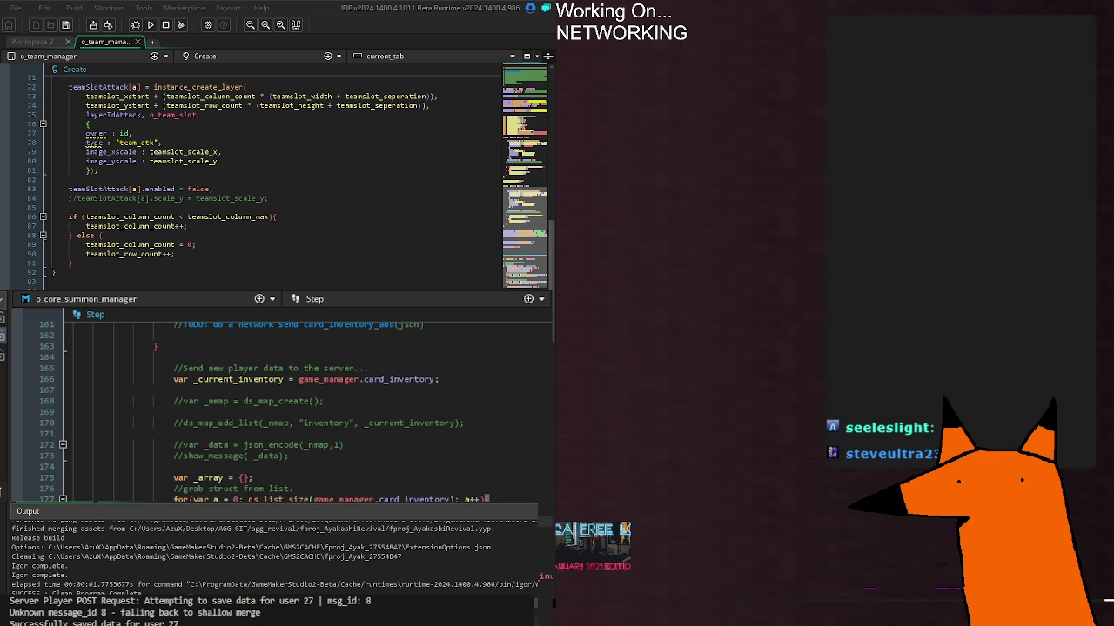
click(253, 477)
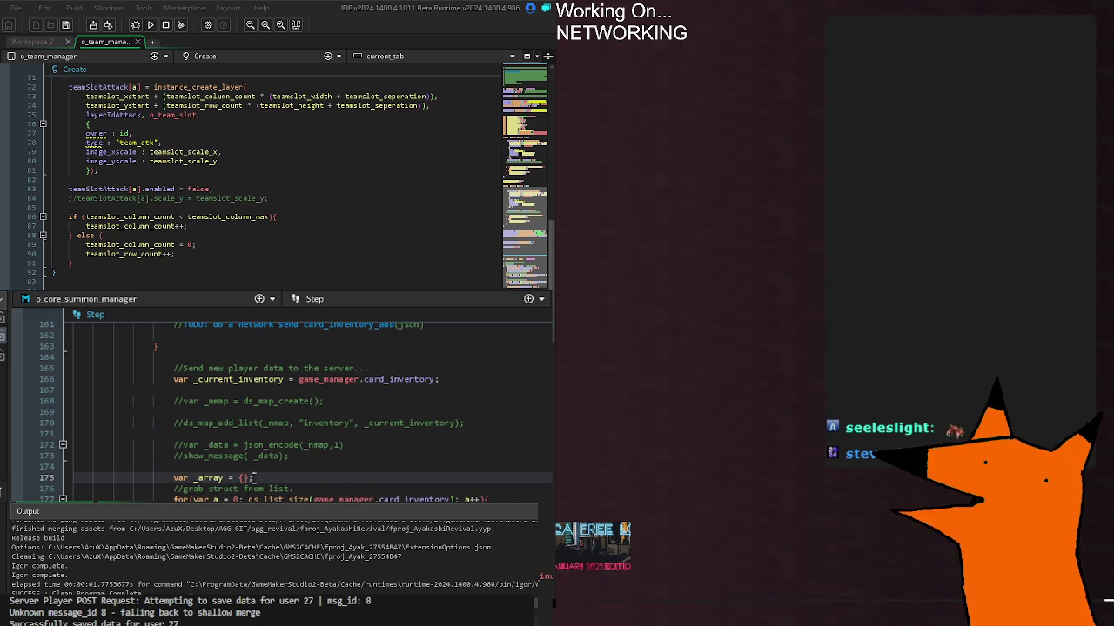
double_click(244, 477)
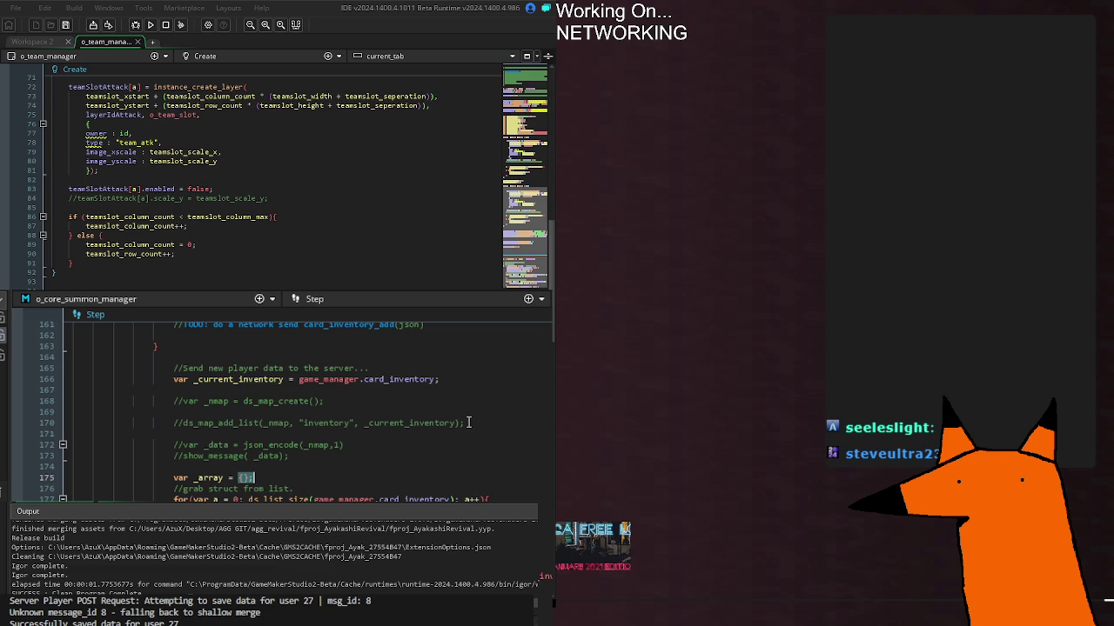
text([])
key(BackSpace)
key(BackSpace)
key(BackSpace)
text([0] = n)
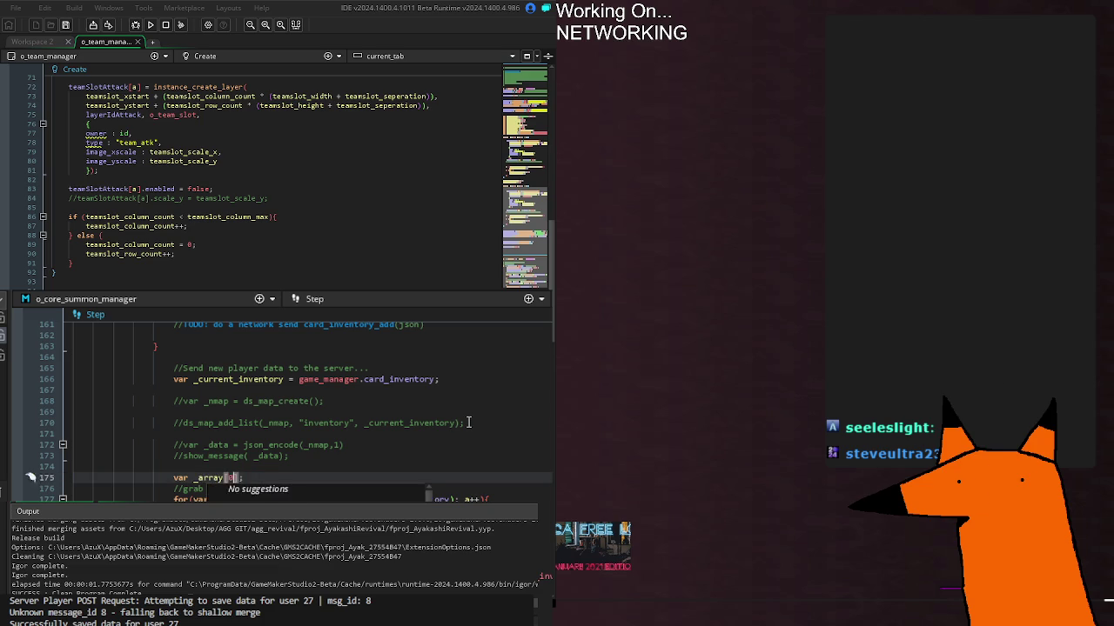
text(oone;)
key(F5)
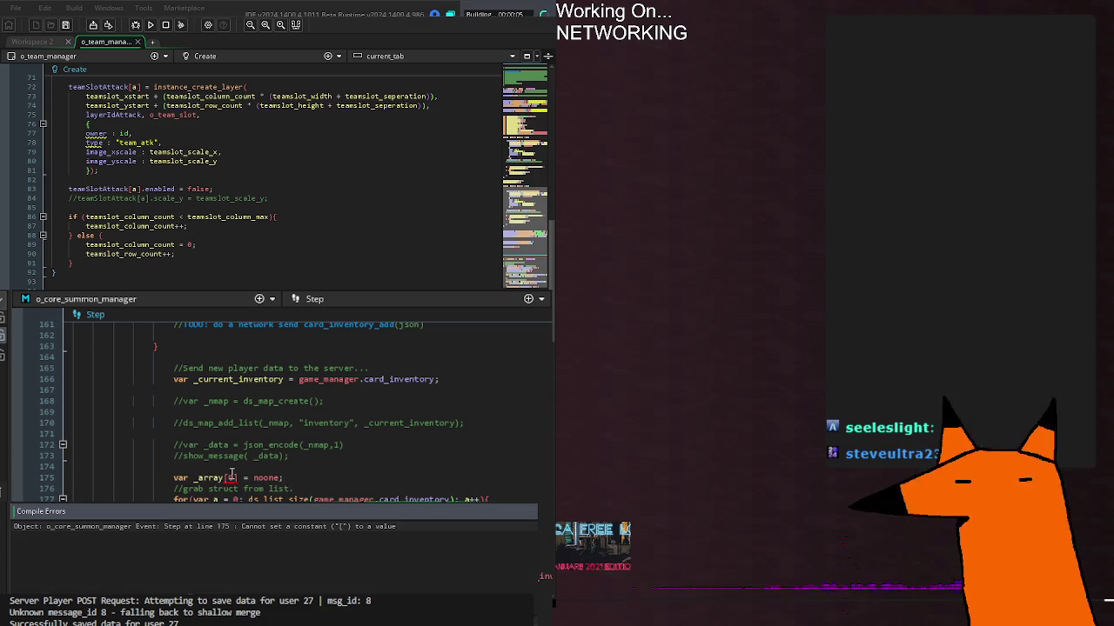
Remove 'var' from line 175 so it reads _array[0] = noone; before rerunning
mouse_move(232, 475)
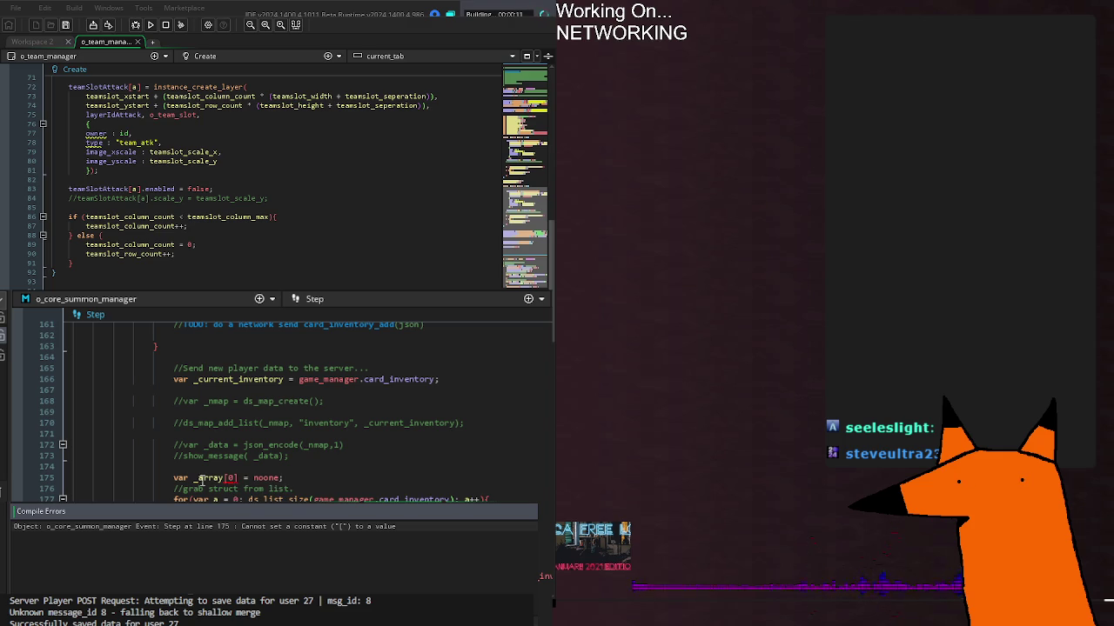
click(193, 477)
key(BackSpace)
key(BackSpace)
key(BackSpace)
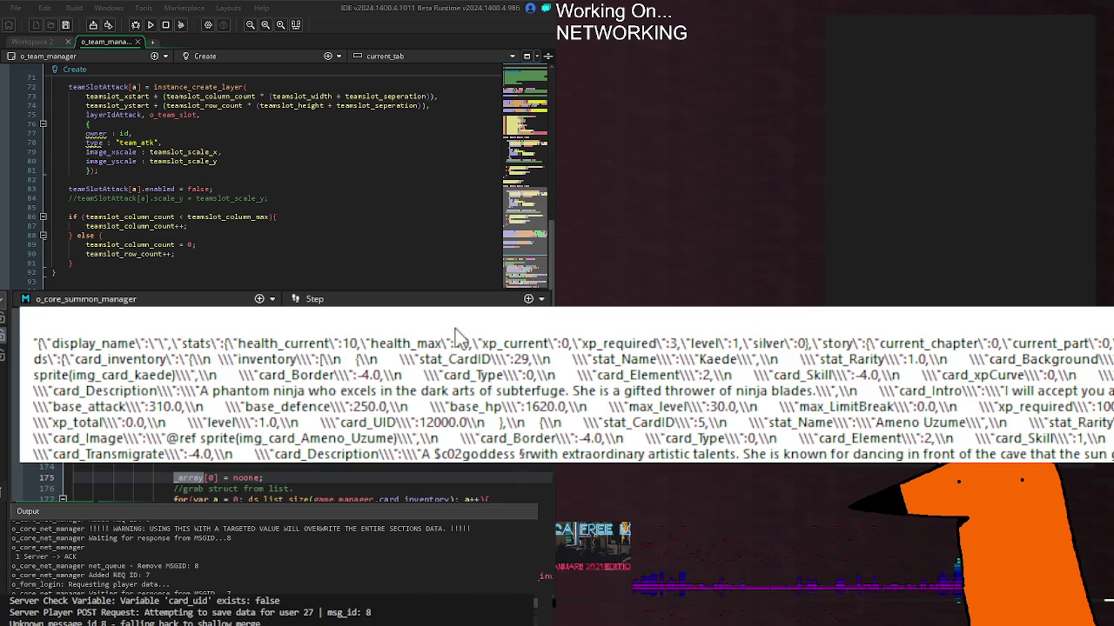
Close the player data message and review the inventory card list in the Output log
key(Return)
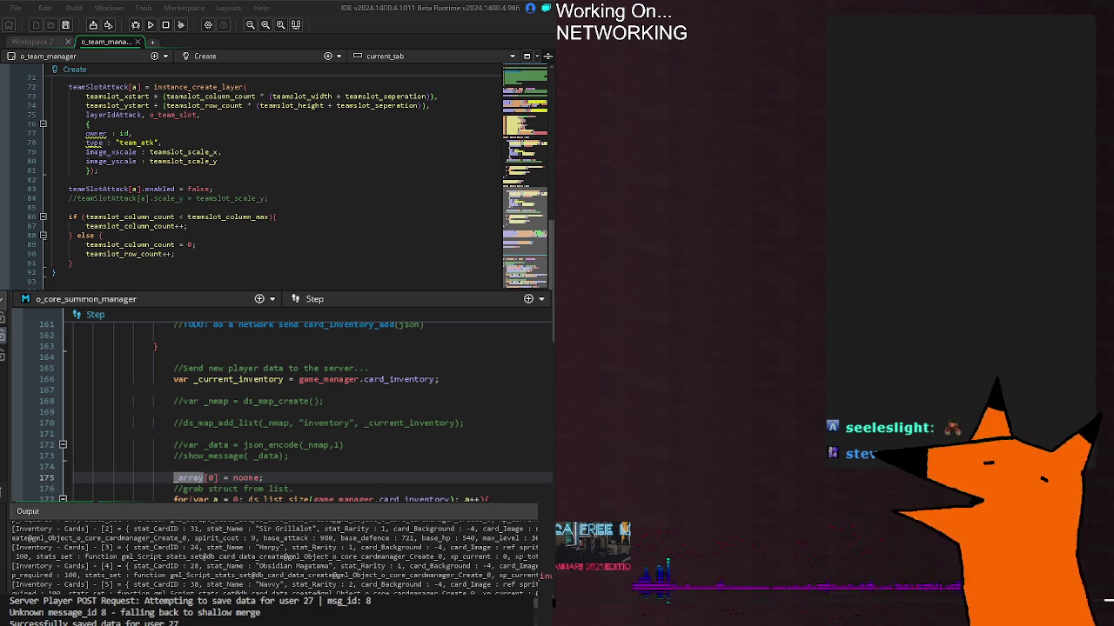
scroll(275, 558, down, 1)
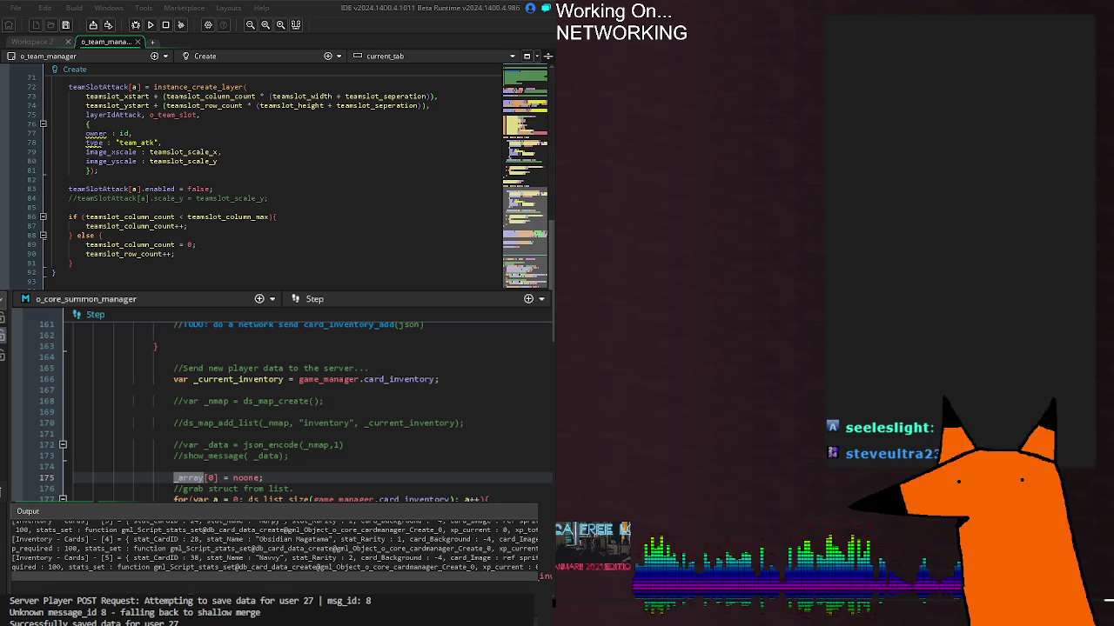
scroll(275, 557, up, 1)
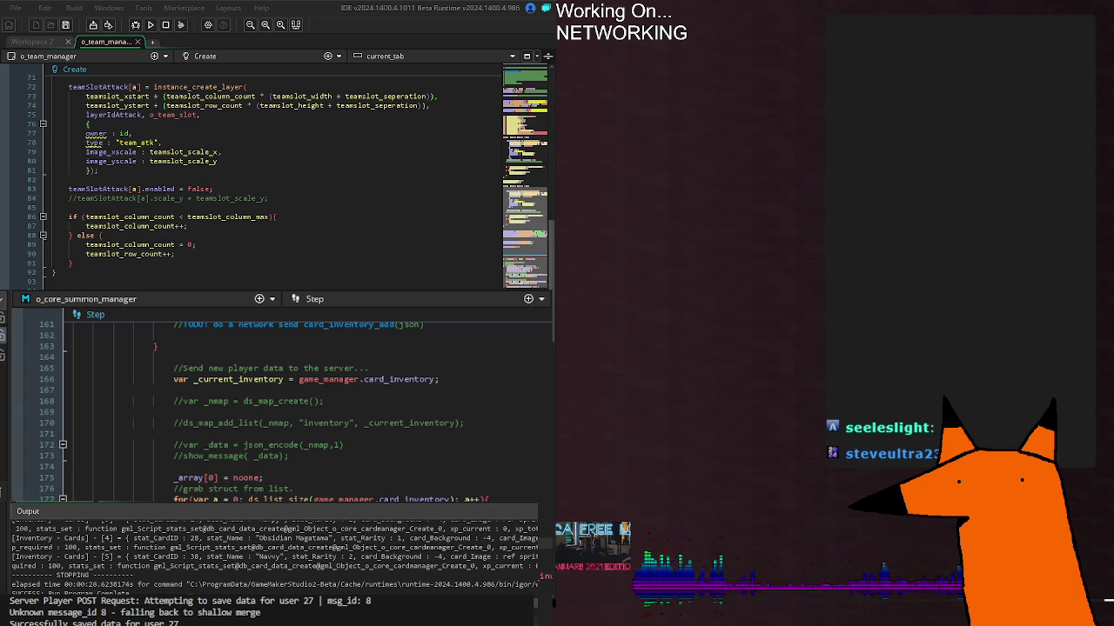
click(345, 538)
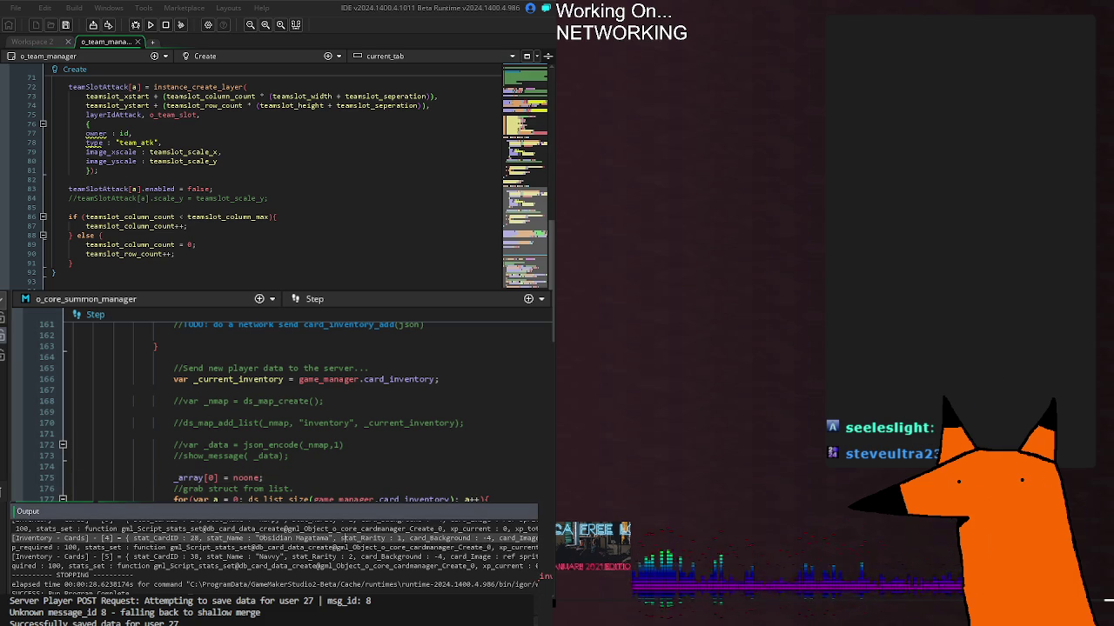